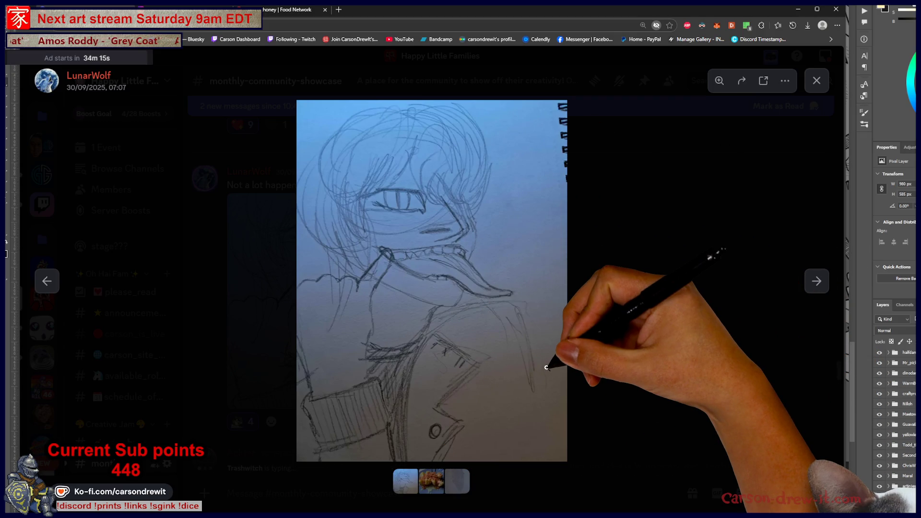
Close the enlarged sketch and scroll to the 30 September three-image art post.
{"action": "left_click", "coordinate": [671, 408]}
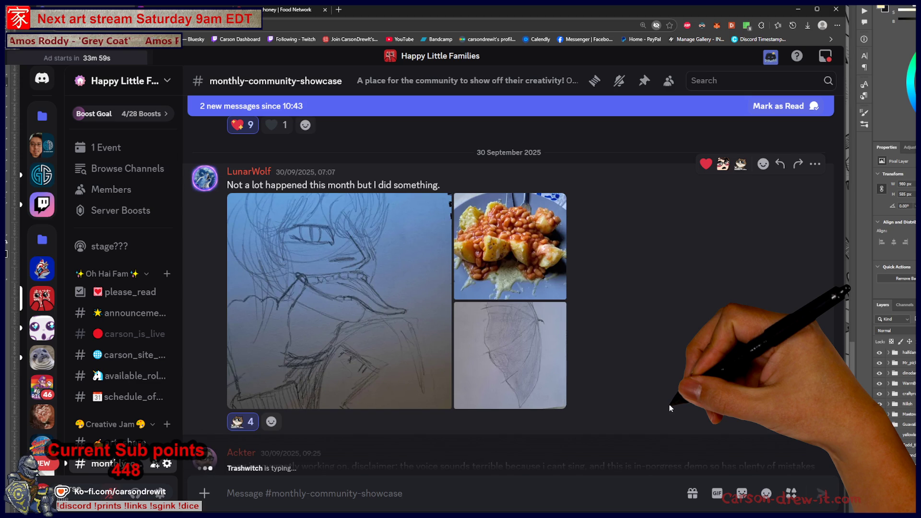
{"action": "scroll", "coordinate": [131, 395], "scroll_direction": "down", "scroll_amount": 5}
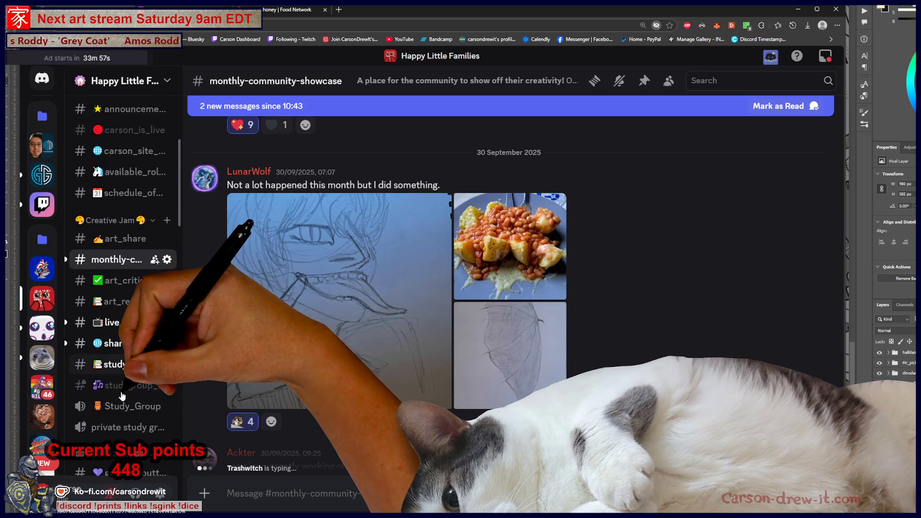
{"action": "scroll", "coordinate": [131, 395], "scroll_direction": "down", "scroll_amount": 3}
{"action": "scroll", "coordinate": [131, 395], "scroll_direction": "up", "scroll_amount": 5}
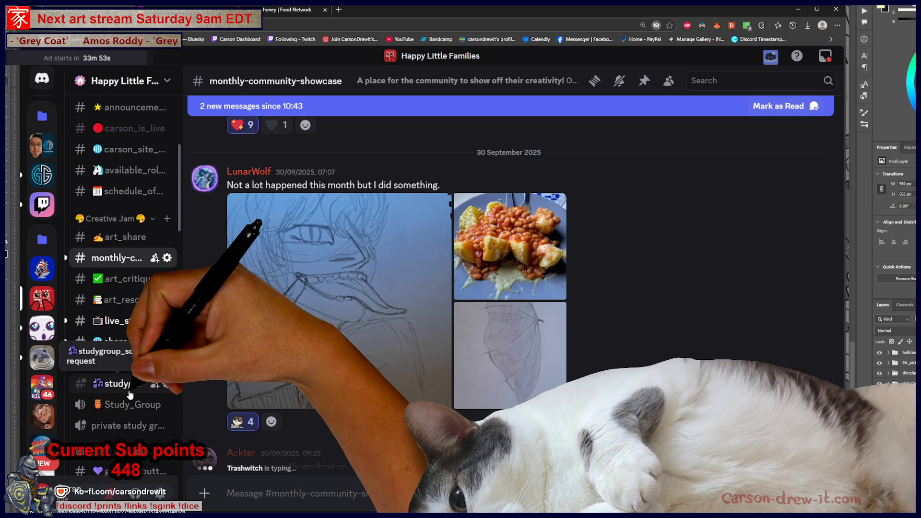
{"action": "scroll", "coordinate": [675, 295], "scroll_direction": "up", "scroll_amount": 2}
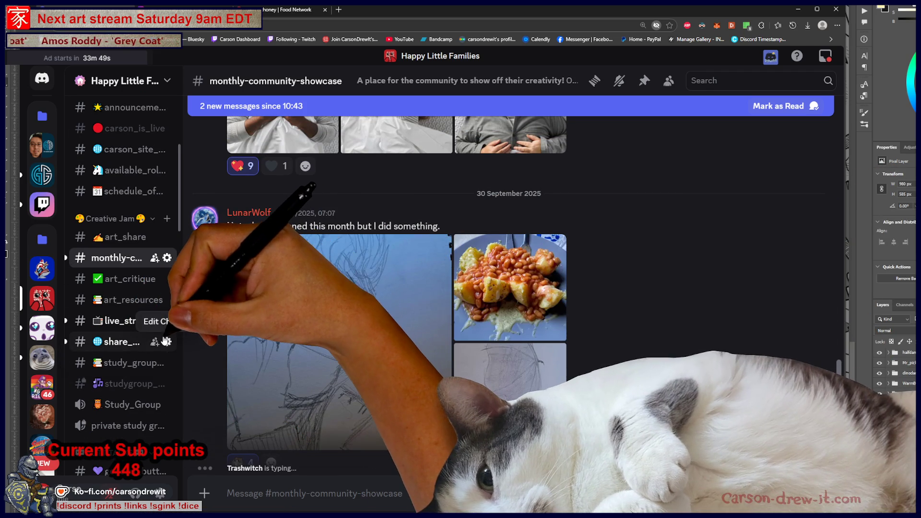
{"action": "scroll", "coordinate": [712, 384], "scroll_direction": "down", "scroll_amount": 2}
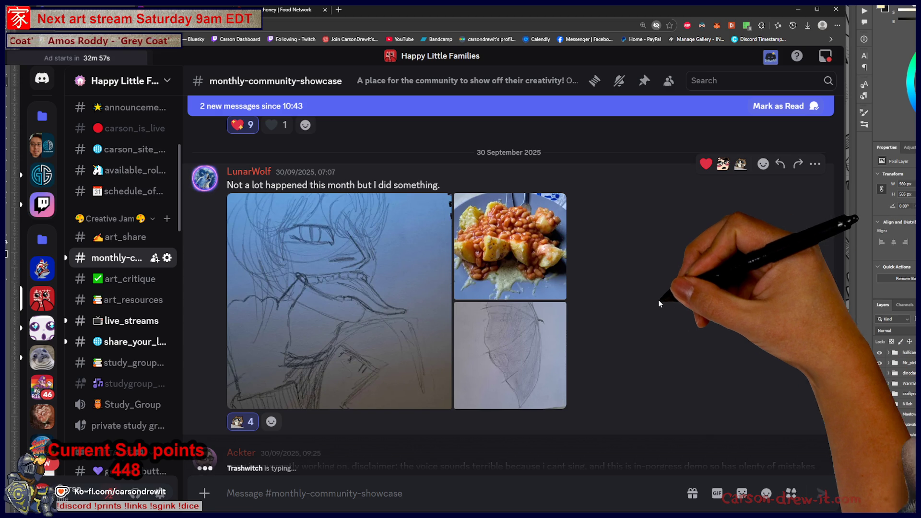
{"action": "left_click", "coordinate": [533, 239]}
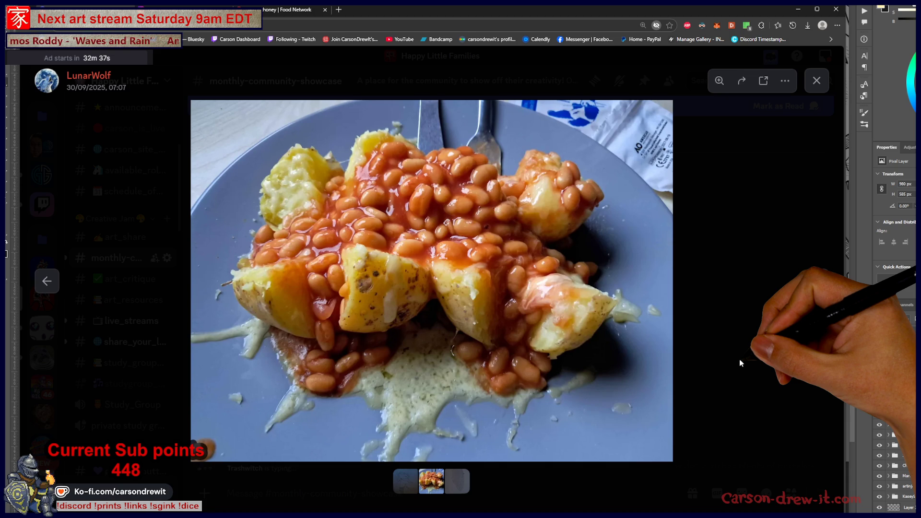
Close the food photo and open the pencil wing sketch zoomed in.
{"action": "left_click", "coordinate": [739, 363]}
{"action": "left_click", "coordinate": [513, 349]}
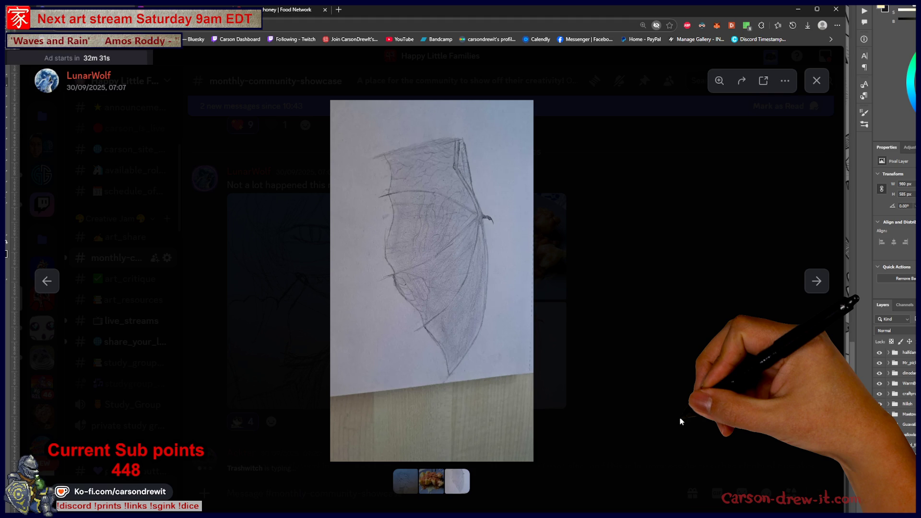
{"action": "left_click", "coordinate": [453, 271]}
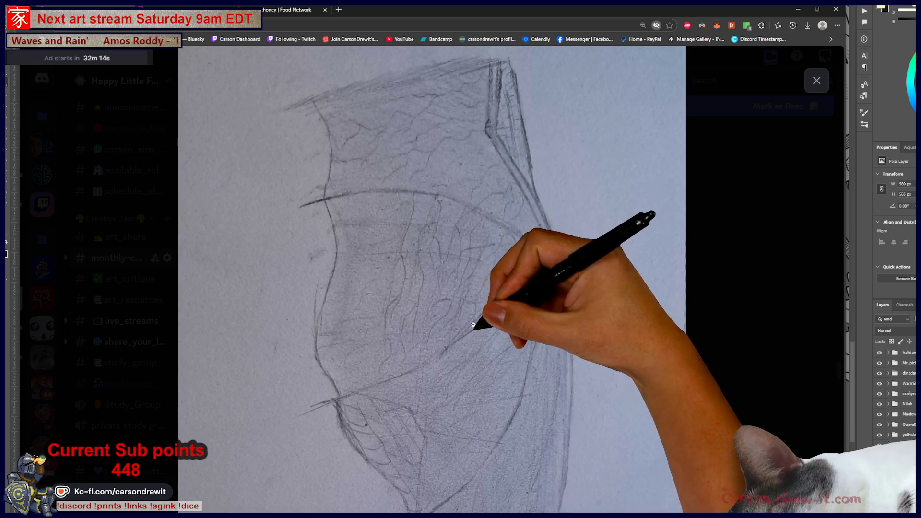
Scroll around the zoomed wing sketch, then close it.
{"action": "scroll", "coordinate": [474, 325], "scroll_direction": "down", "scroll_amount": 3}
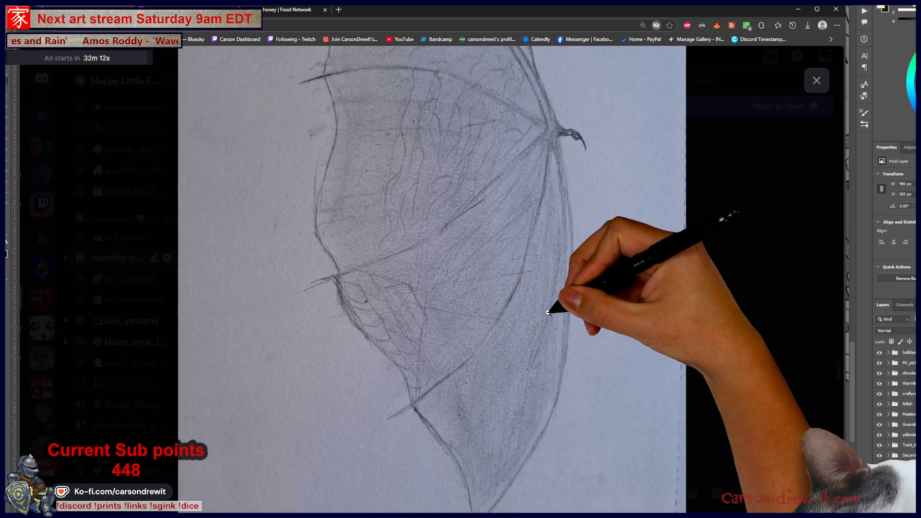
{"action": "scroll", "coordinate": [549, 312], "scroll_direction": "up", "scroll_amount": 2}
{"action": "scroll", "coordinate": [549, 299], "scroll_direction": "up", "scroll_amount": 1}
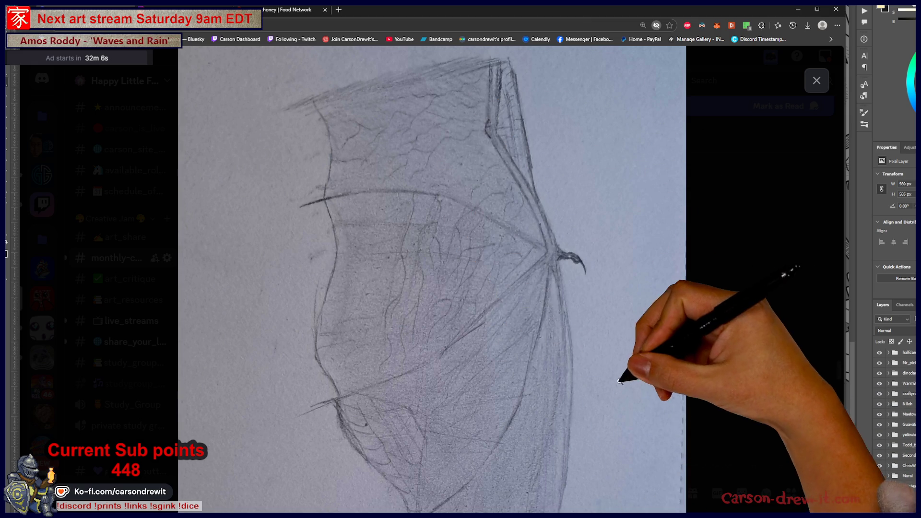
{"action": "scroll", "coordinate": [636, 375], "scroll_direction": "down", "scroll_amount": 4}
{"action": "left_click", "coordinate": [758, 323]}
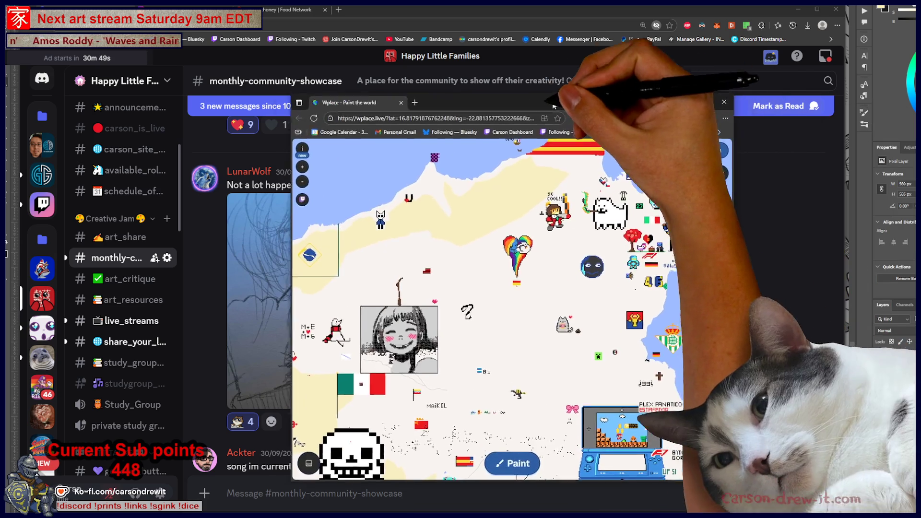
Pan the Wplace map toward the green-and-white crest and the flower-and-skull sprite.
{"action": "scroll", "coordinate": [596, 272], "scroll_direction": "down", "scroll_amount": 2}
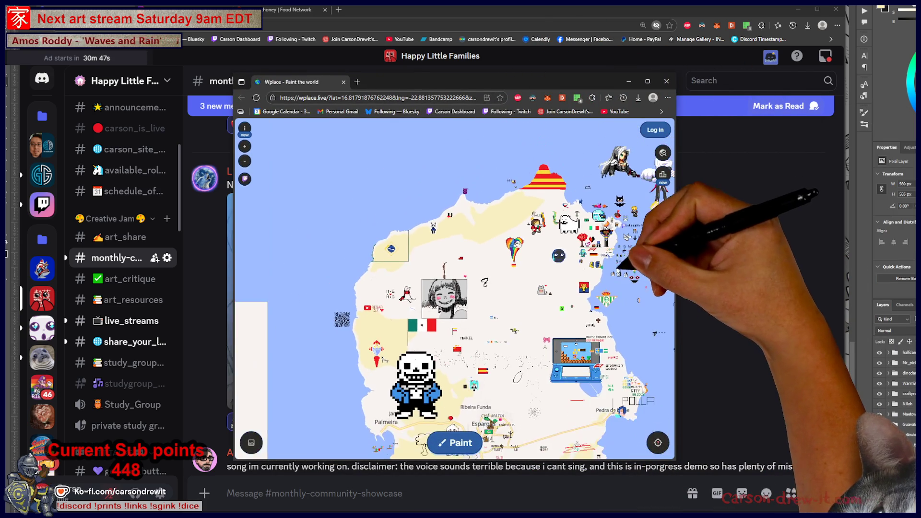
{"action": "scroll", "coordinate": [654, 279], "scroll_direction": "up", "scroll_amount": 5}
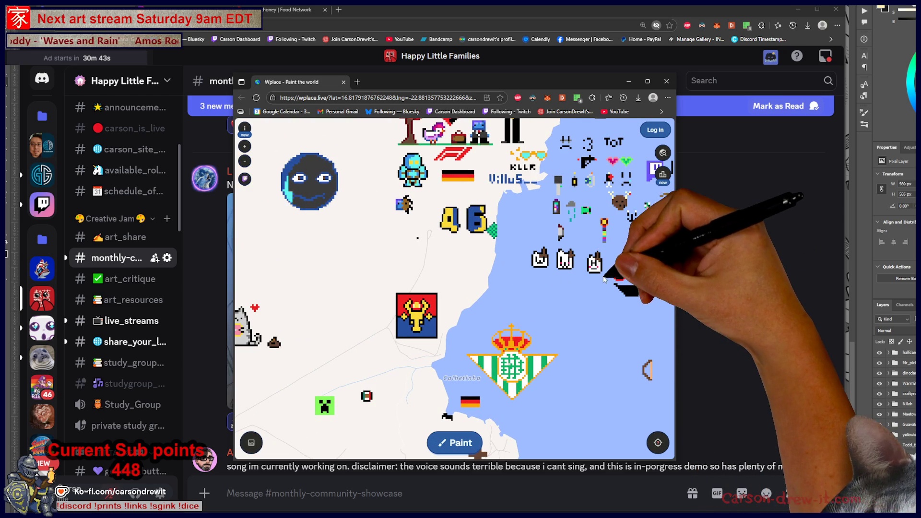
{"action": "left_click_drag", "start_coordinate": [590, 269], "coordinate": [510, 345]}
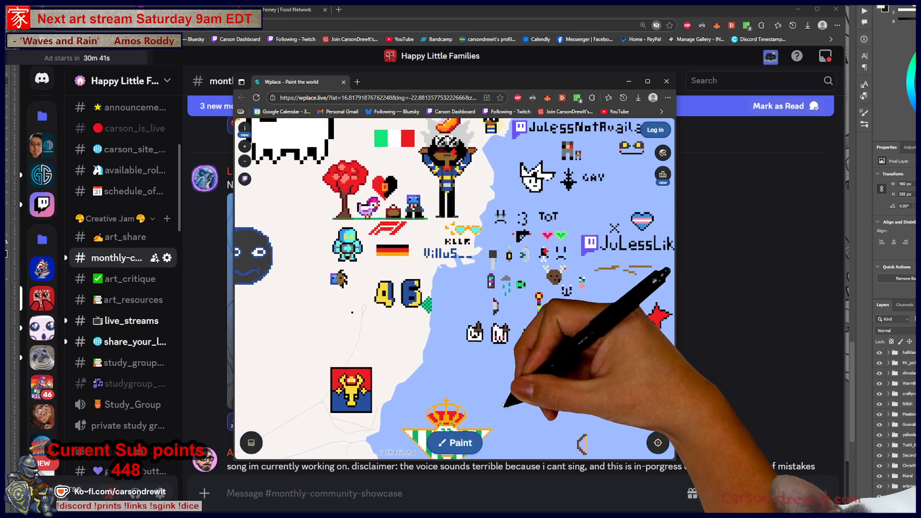
{"action": "left_click_drag", "start_coordinate": [595, 268], "coordinate": [556, 297]}
{"action": "mouse_move", "coordinate": [572, 212]}
{"action": "left_mouse_down"}
{"action": "mouse_move", "coordinate": [509, 196]}
{"action": "mouse_move", "coordinate": [387, 142]}
{"action": "left_mouse_up"}
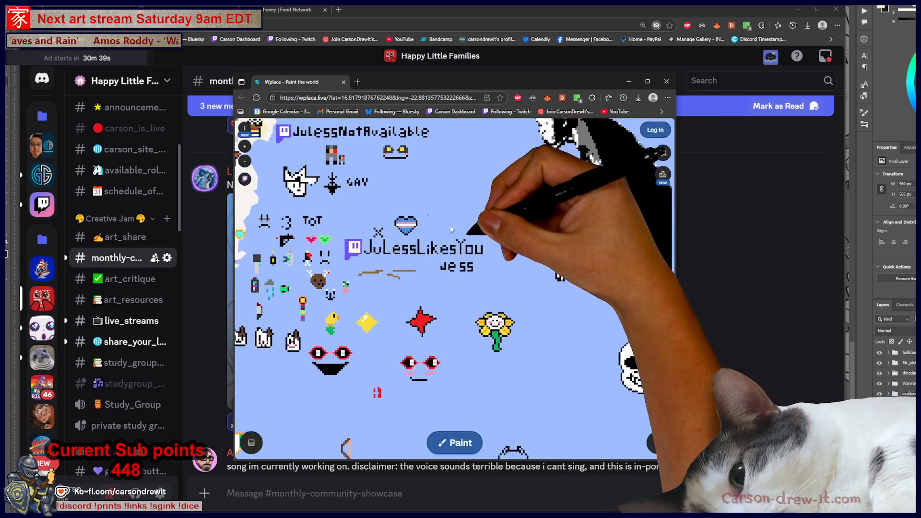
{"action": "mouse_move", "coordinate": [516, 379]}
{"action": "left_mouse_down"}
{"action": "mouse_move", "coordinate": [473, 379]}
{"action": "mouse_move", "coordinate": [460, 361]}
{"action": "mouse_move", "coordinate": [527, 248]}
{"action": "left_mouse_up"}
{"action": "mouse_move", "coordinate": [422, 370]}
{"action": "left_mouse_down"}
{"action": "mouse_move", "coordinate": [465, 261]}
{"action": "mouse_move", "coordinate": [495, 217]}
{"action": "mouse_move", "coordinate": [376, 313]}
{"action": "left_mouse_up"}
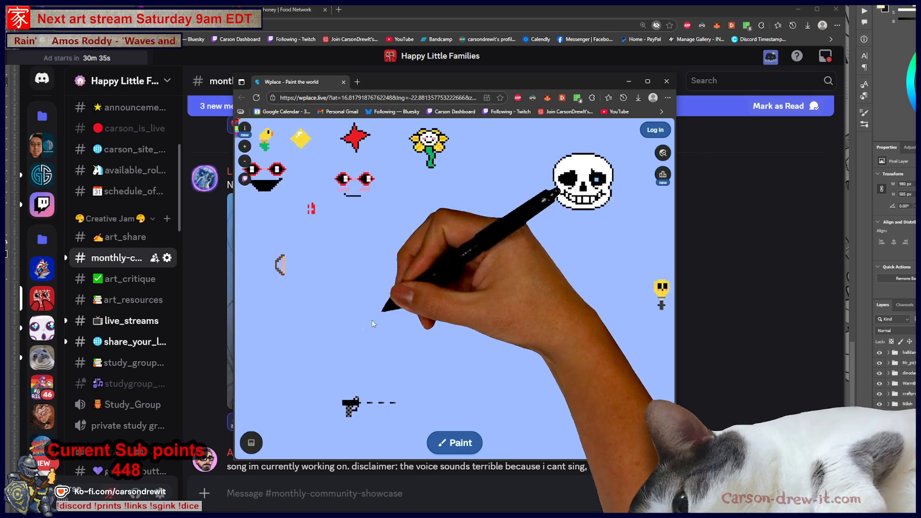
{"action": "left_click_drag", "start_coordinate": [537, 206], "coordinate": [428, 319]}
{"action": "left_click_drag", "start_coordinate": [504, 299], "coordinate": [493, 329]}
Browse the character art, Batman art and Italian flag, then pan to the dark sitting figure.
{"action": "left_click_drag", "start_coordinate": [552, 353], "coordinate": [603, 409]}
{"action": "left_click_drag", "start_coordinate": [457, 351], "coordinate": [470, 405]}
{"action": "mouse_move", "coordinate": [480, 288]}
{"action": "left_mouse_down"}
{"action": "mouse_move", "coordinate": [521, 336]}
{"action": "mouse_move", "coordinate": [508, 205]}
{"action": "mouse_move", "coordinate": [591, 340]}
{"action": "left_mouse_up"}
{"action": "mouse_move", "coordinate": [403, 331]}
{"action": "left_mouse_down"}
{"action": "mouse_move", "coordinate": [445, 332]}
{"action": "mouse_move", "coordinate": [590, 259]}
{"action": "left_mouse_up"}
{"action": "left_click_drag", "start_coordinate": [506, 343], "coordinate": [560, 312]}
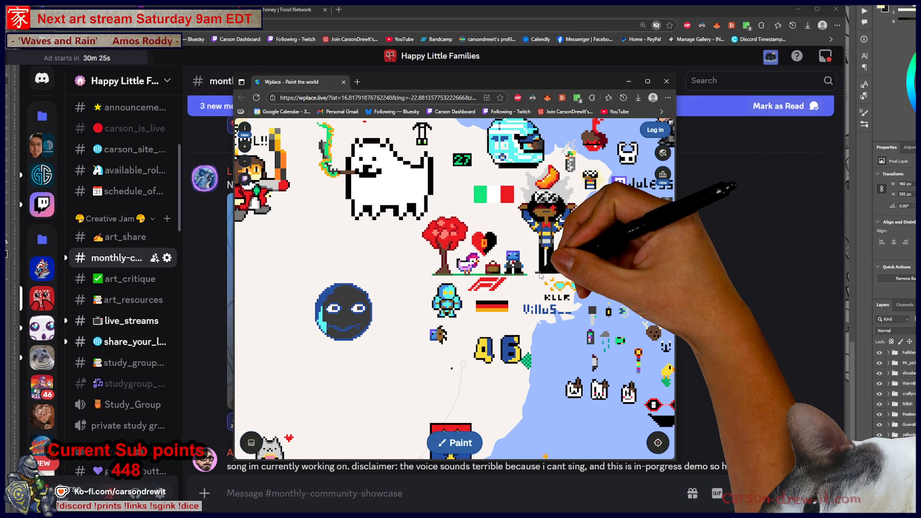
{"action": "scroll", "coordinate": [539, 275], "scroll_direction": "down", "scroll_amount": 5}
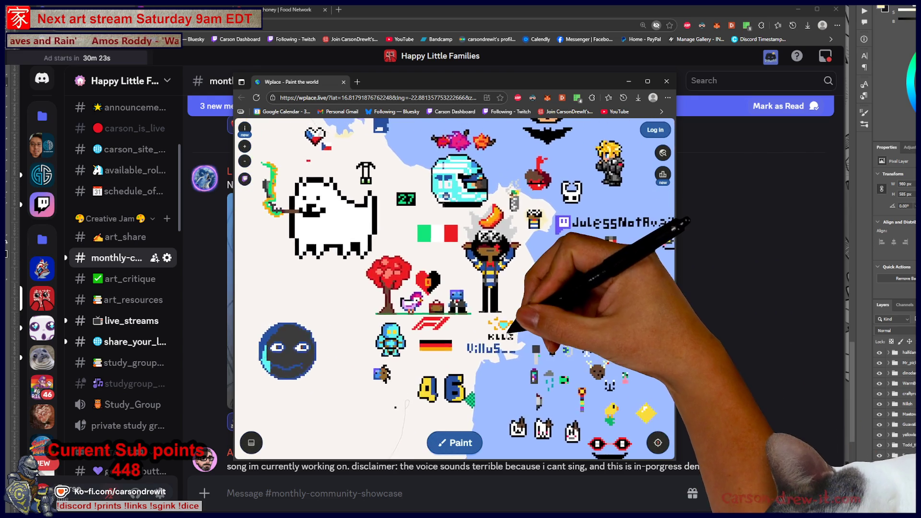
{"action": "mouse_move", "coordinate": [537, 335]}
{"action": "left_mouse_down"}
{"action": "mouse_move", "coordinate": [438, 339]}
{"action": "mouse_move", "coordinate": [442, 372]}
{"action": "left_mouse_up"}
{"action": "left_click_drag", "start_coordinate": [520, 360], "coordinate": [530, 307]}
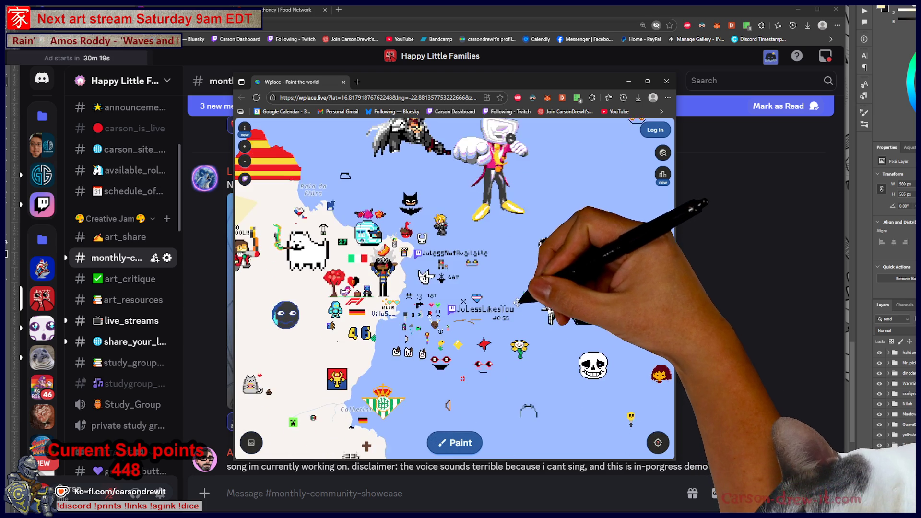
{"action": "scroll", "coordinate": [499, 370], "scroll_direction": "up", "scroll_amount": 2}
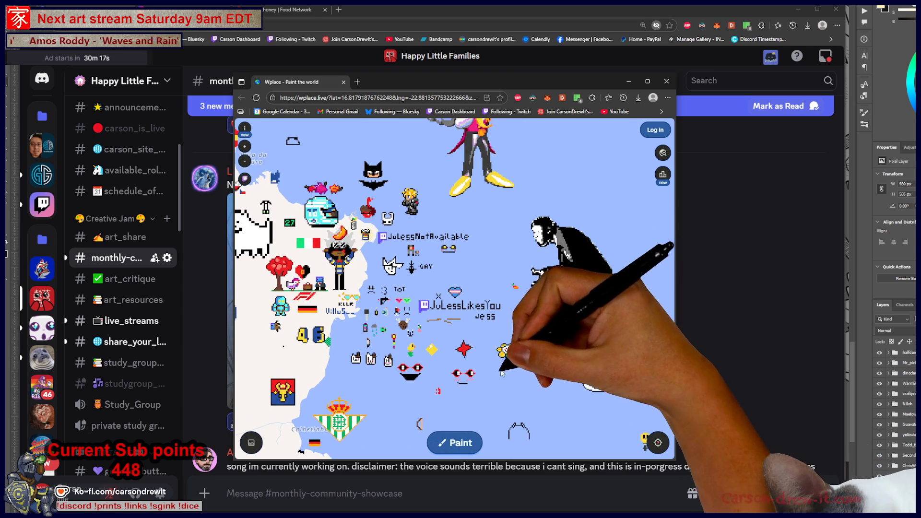
{"action": "left_click_drag", "start_coordinate": [486, 355], "coordinate": [590, 296]}
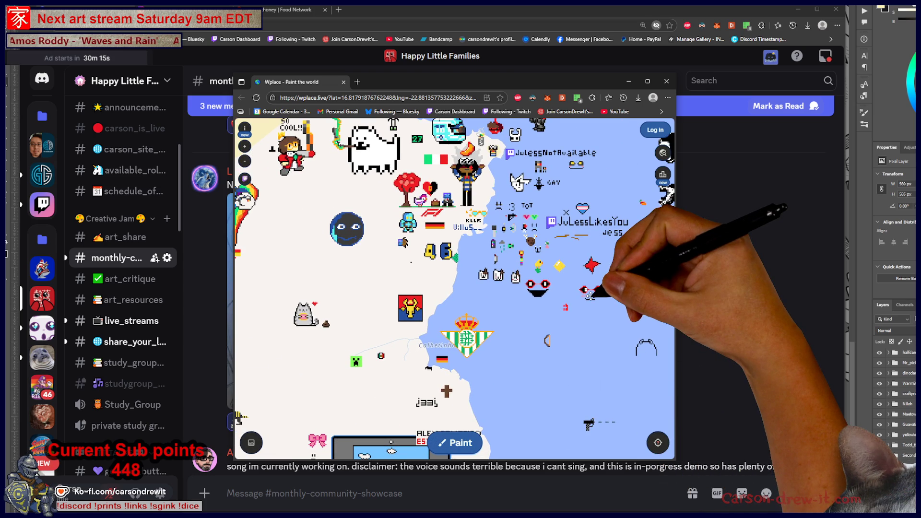
{"action": "left_click_drag", "start_coordinate": [710, 240], "coordinate": [571, 302]}
Check who painted pixels on the dark figure and beside the skull.
{"action": "left_click", "coordinate": [584, 234]}
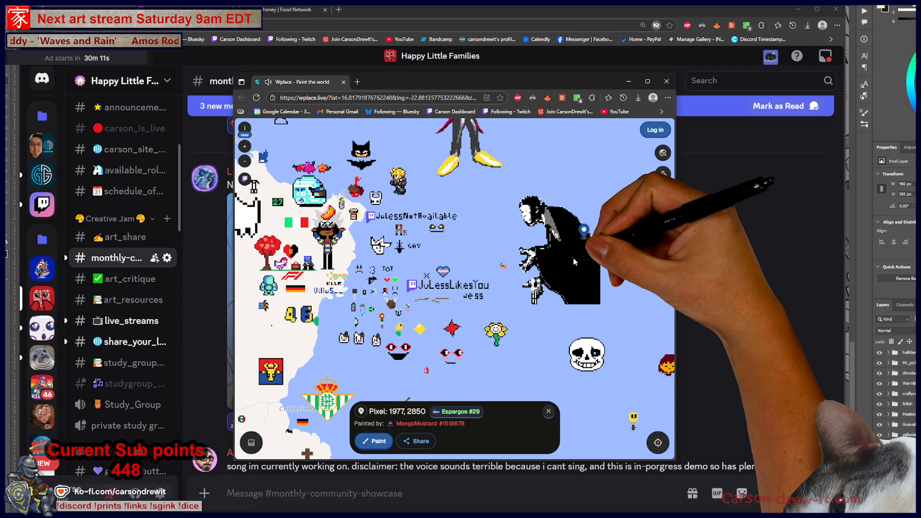
{"action": "left_click", "coordinate": [571, 356]}
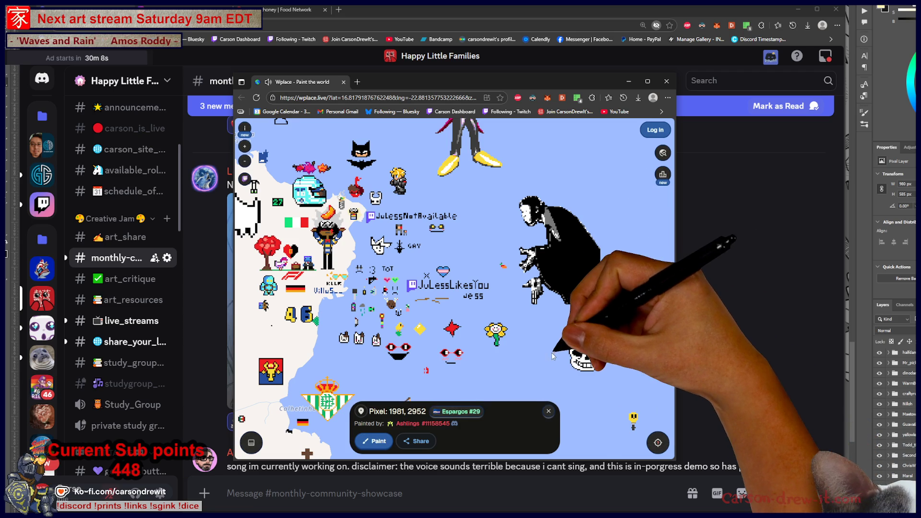
{"action": "left_click_drag", "start_coordinate": [510, 375], "coordinate": [352, 338]}
{"action": "left_click", "coordinate": [511, 303]}
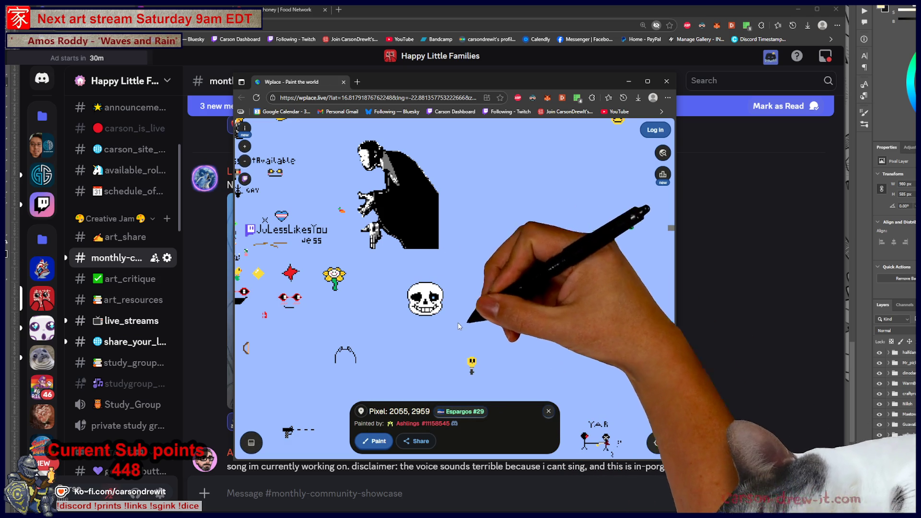
{"action": "left_click", "coordinate": [576, 314]}
Pan back toward the coast and inspect a pixel next to the flower sprite.
{"action": "left_click_drag", "start_coordinate": [499, 342], "coordinate": [614, 264]}
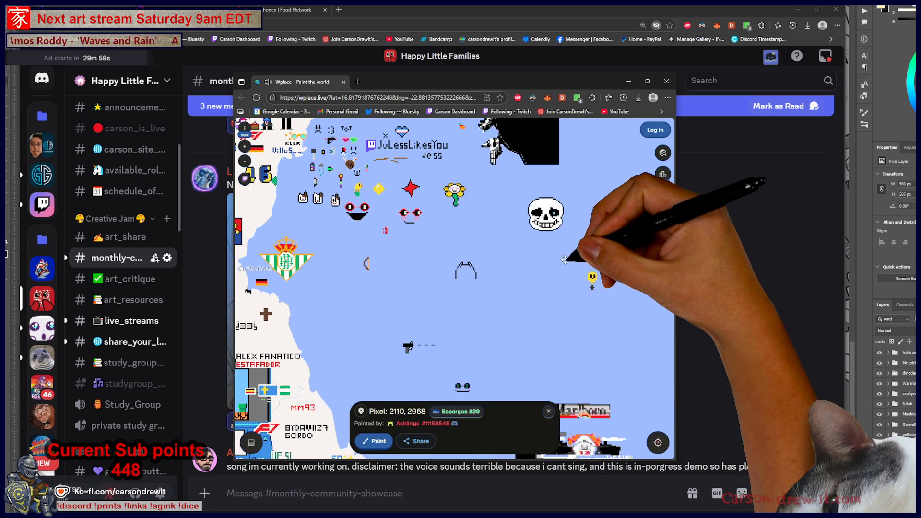
{"action": "left_click_drag", "start_coordinate": [442, 270], "coordinate": [586, 258]}
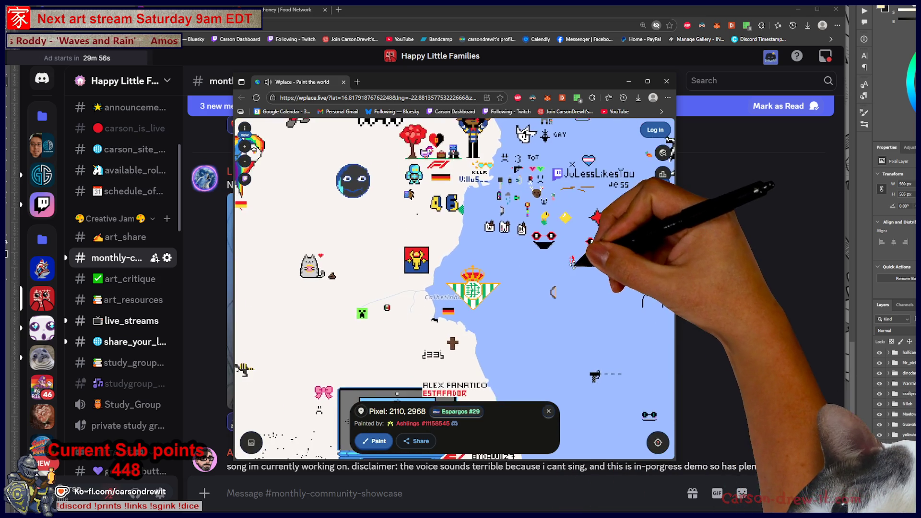
{"action": "mouse_move", "coordinate": [432, 230]}
{"action": "left_mouse_down"}
{"action": "mouse_move", "coordinate": [435, 249]}
{"action": "mouse_move", "coordinate": [422, 225]}
{"action": "left_mouse_up"}
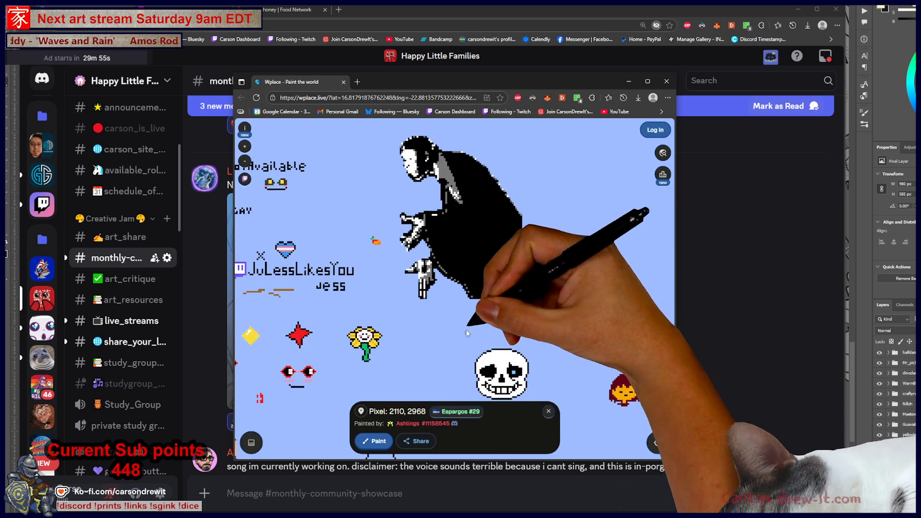
{"action": "scroll", "coordinate": [458, 219], "scroll_direction": "up", "scroll_amount": 2}
{"action": "left_click_drag", "start_coordinate": [262, 189], "coordinate": [416, 216]}
{"action": "left_click", "coordinate": [422, 211]}
Pan to the red tree, F1 logo, SO COOL art and rainbow heart.
{"action": "scroll", "coordinate": [417, 279], "scroll_direction": "down", "scroll_amount": 3}
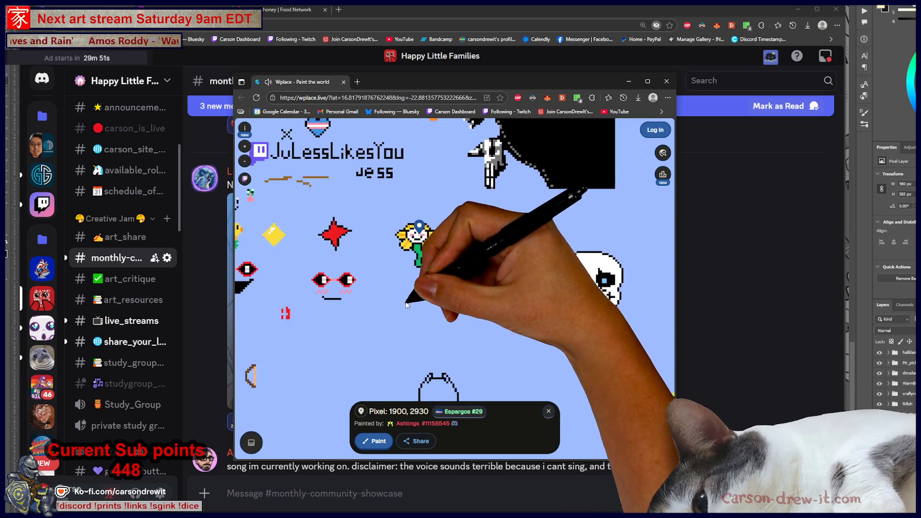
{"action": "left_click_drag", "start_coordinate": [370, 336], "coordinate": [557, 338]}
{"action": "left_click_drag", "start_coordinate": [391, 339], "coordinate": [555, 370]}
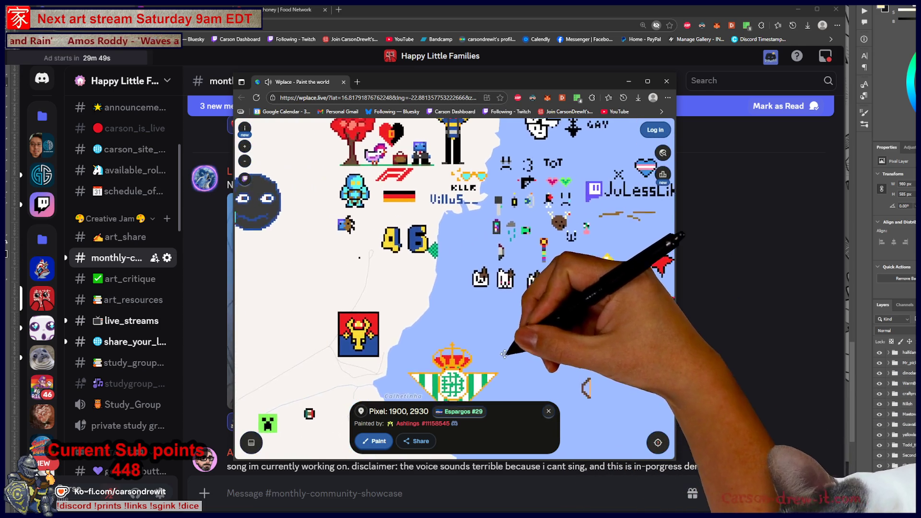
{"action": "mouse_move", "coordinate": [315, 123]}
{"action": "left_mouse_down"}
{"action": "mouse_move", "coordinate": [357, 152]}
{"action": "mouse_move", "coordinate": [419, 162]}
{"action": "mouse_move", "coordinate": [456, 211]}
{"action": "mouse_move", "coordinate": [509, 330]}
{"action": "mouse_move", "coordinate": [478, 321]}
{"action": "left_mouse_up"}
{"action": "scroll", "coordinate": [509, 331], "scroll_direction": "down", "scroll_amount": 2}
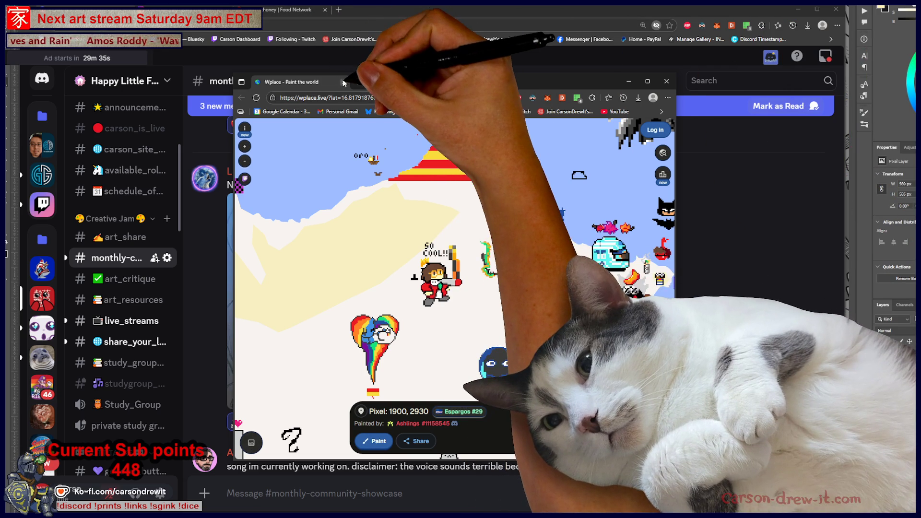
Pan to the Sans pixel art and inspect its pixels, including the chest.
{"action": "left_click", "coordinate": [343, 82]}
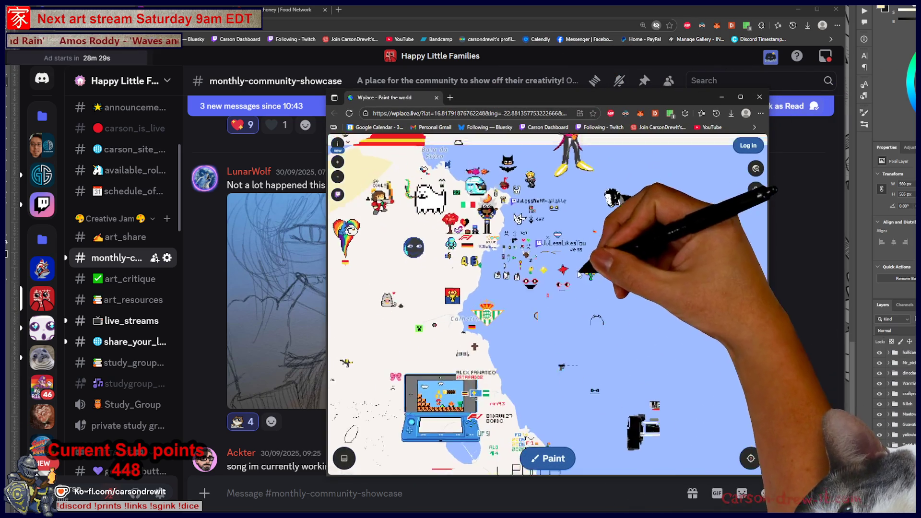
{"action": "mouse_move", "coordinate": [566, 370]}
{"action": "left_mouse_down"}
{"action": "mouse_move", "coordinate": [583, 144]}
{"action": "mouse_move", "coordinate": [643, 153]}
{"action": "left_mouse_up"}
{"action": "left_click_drag", "start_coordinate": [480, 288], "coordinate": [624, 322]}
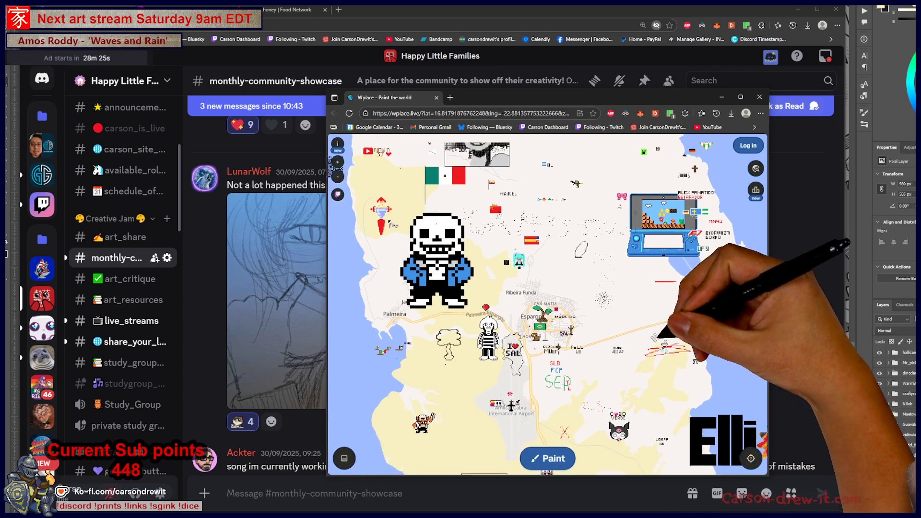
{"action": "left_click", "coordinate": [462, 351]}
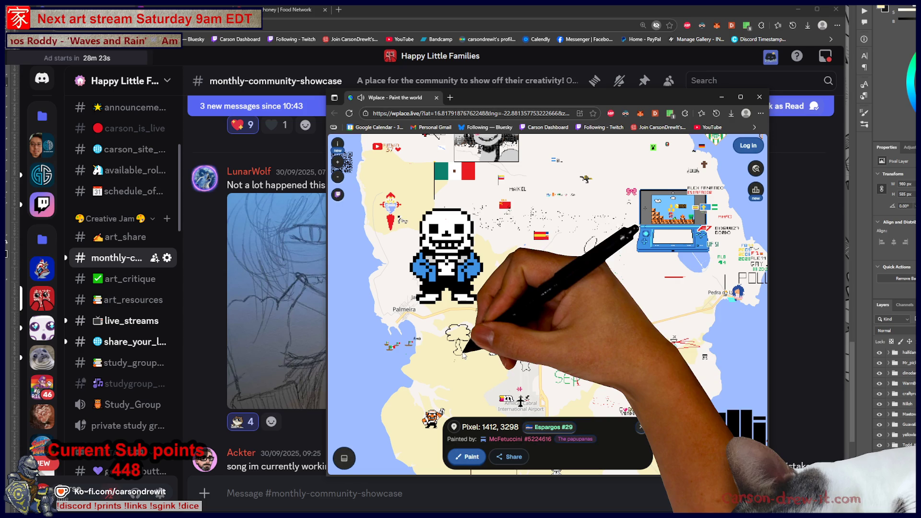
{"action": "left_click_drag", "start_coordinate": [428, 278], "coordinate": [435, 353]}
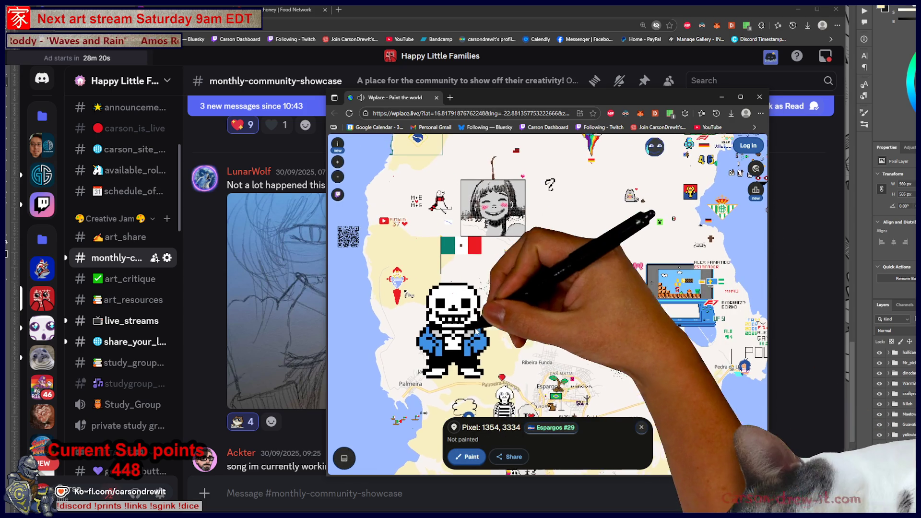
{"action": "left_click", "coordinate": [445, 330]}
Zoom in near the Elliot artwork and inspect pixels beside the blue-dressed goat character.
{"action": "mouse_move", "coordinate": [695, 377]}
{"action": "left_mouse_down"}
{"action": "mouse_move", "coordinate": [446, 331]}
{"action": "mouse_move", "coordinate": [509, 254]}
{"action": "mouse_move", "coordinate": [525, 189]}
{"action": "left_mouse_up"}
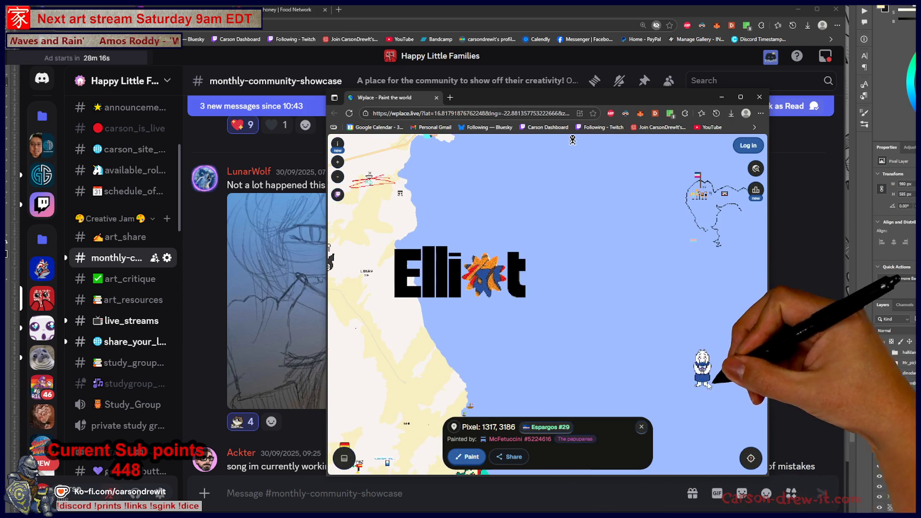
{"action": "left_click_drag", "start_coordinate": [720, 374], "coordinate": [615, 328]}
{"action": "scroll", "coordinate": [617, 322], "scroll_direction": "up", "scroll_amount": 5}
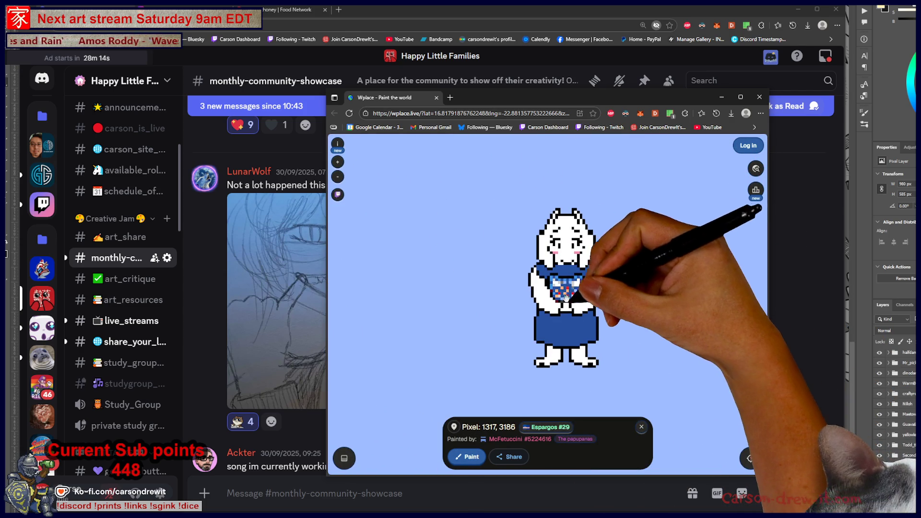
{"action": "left_click", "coordinate": [568, 288]}
{"action": "left_click", "coordinate": [637, 344]}
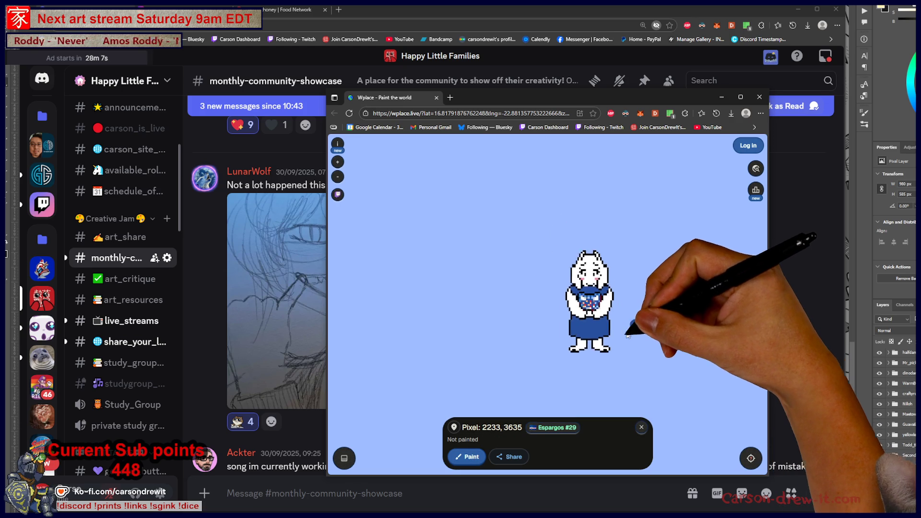
{"action": "scroll", "coordinate": [633, 329], "scroll_direction": "down", "scroll_amount": 10}
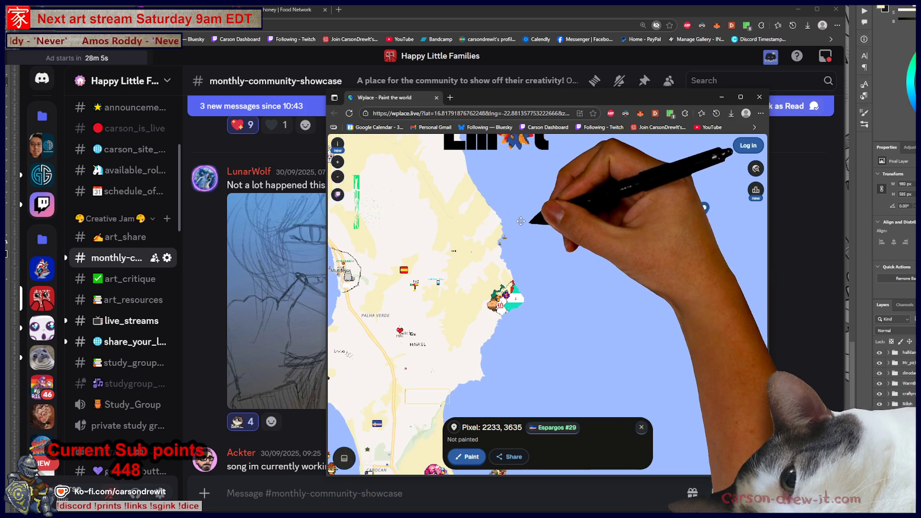
Pan along the coast to the winged character and inspect pixels around it.
{"action": "left_click_drag", "start_coordinate": [507, 220], "coordinate": [632, 218]}
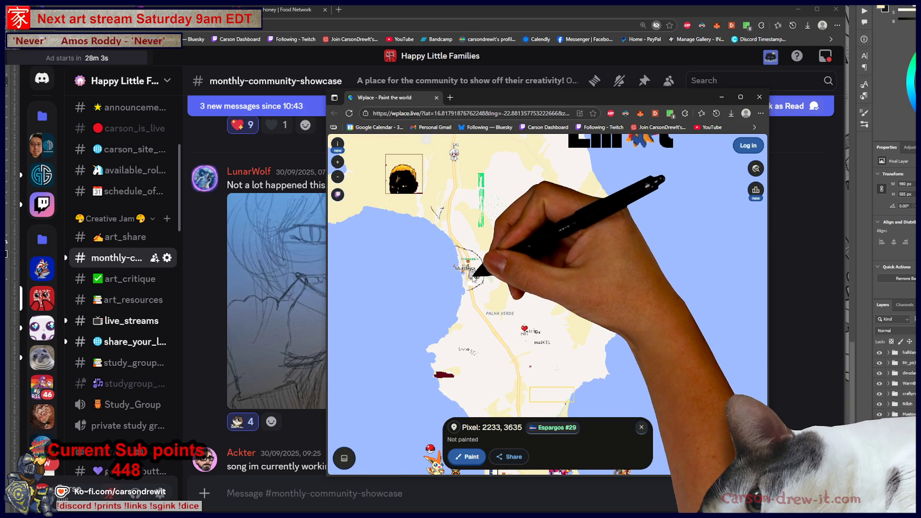
{"action": "left_click", "coordinate": [469, 263]}
{"action": "left_click", "coordinate": [378, 299]}
{"action": "left_click_drag", "start_coordinate": [573, 309], "coordinate": [586, 206]}
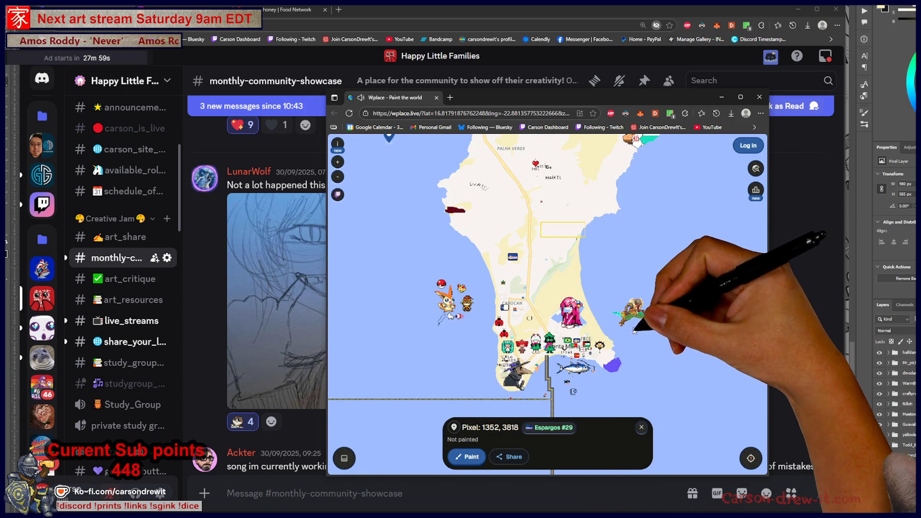
{"action": "left_click_drag", "start_coordinate": [634, 345], "coordinate": [549, 322]}
{"action": "scroll", "coordinate": [548, 300], "scroll_direction": "up", "scroll_amount": 5}
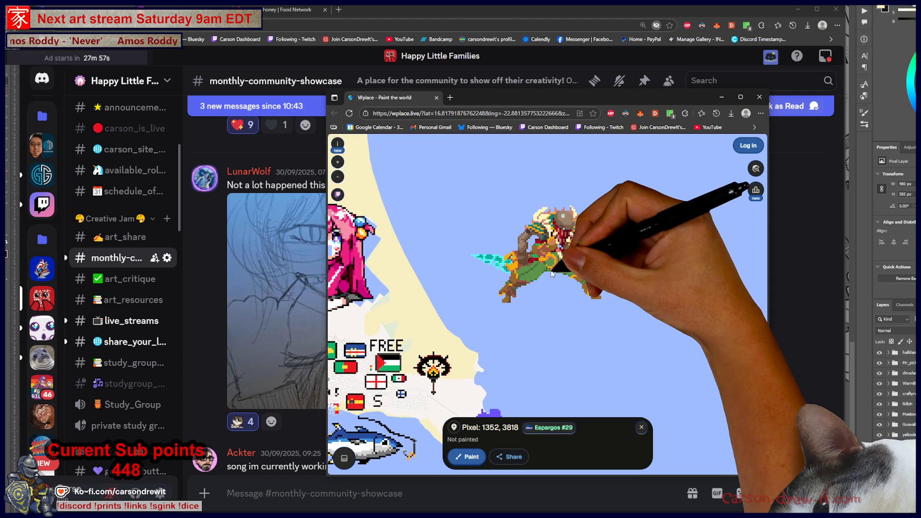
{"action": "left_click", "coordinate": [566, 258]}
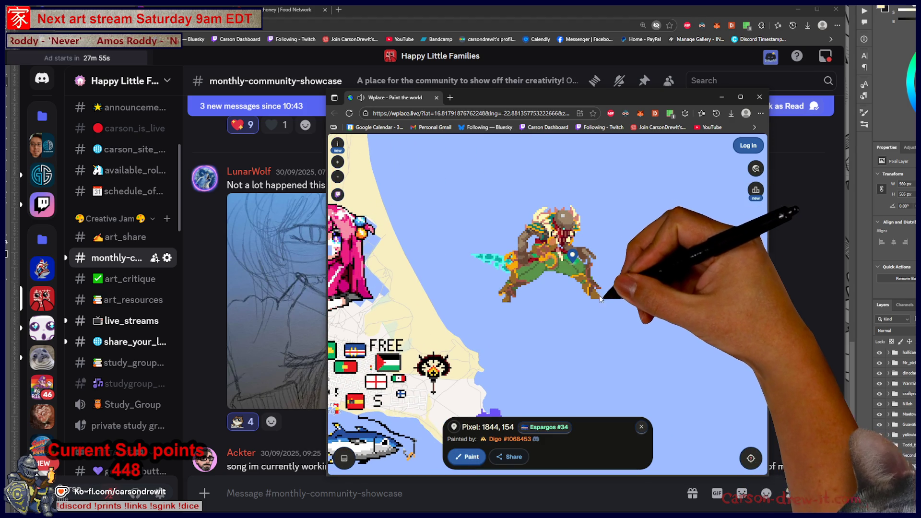
{"action": "left_click", "coordinate": [622, 296]}
Zoom out and pan north toward the Elliot artwork and Pedra de Lume.
{"action": "scroll", "coordinate": [623, 300], "scroll_direction": "down", "scroll_amount": 3}
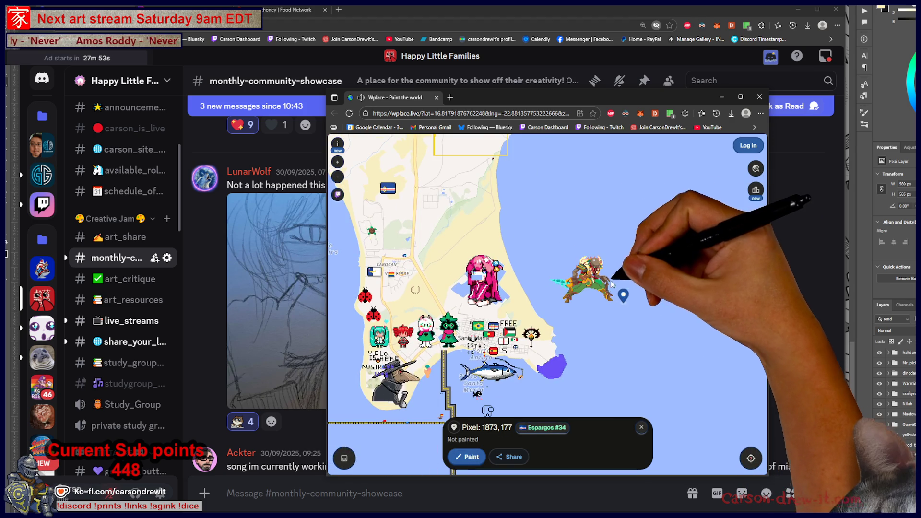
{"action": "mouse_move", "coordinate": [641, 221]}
{"action": "left_mouse_down"}
{"action": "mouse_move", "coordinate": [662, 204]}
{"action": "mouse_move", "coordinate": [621, 381]}
{"action": "left_mouse_up"}
{"action": "mouse_move", "coordinate": [633, 235]}
{"action": "left_mouse_down"}
{"action": "mouse_move", "coordinate": [624, 398]}
{"action": "mouse_move", "coordinate": [601, 366]}
{"action": "left_mouse_up"}
{"action": "left_click_drag", "start_coordinate": [687, 226], "coordinate": [701, 345]}
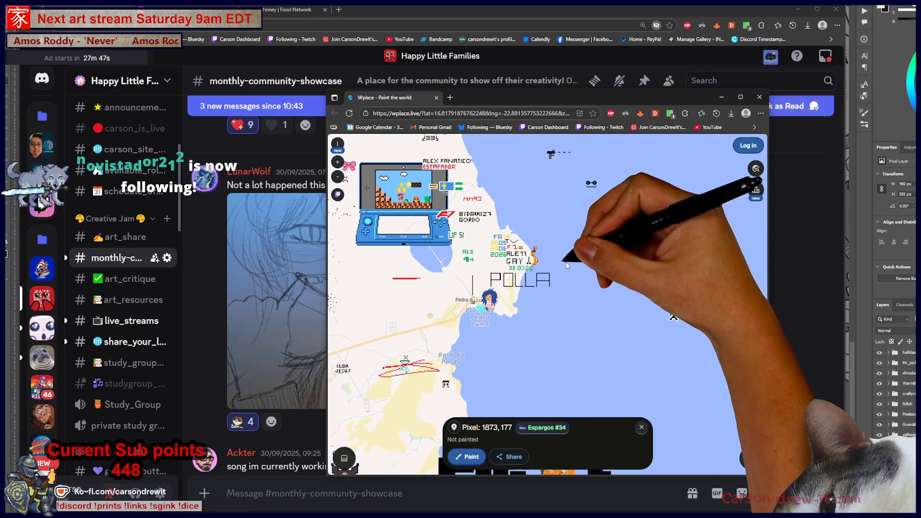
Move further north, zoom into the small artworks and inspect several neighbouring pixels.
{"action": "left_click_drag", "start_coordinate": [552, 190], "coordinate": [596, 405]}
{"action": "left_click_drag", "start_coordinate": [556, 315], "coordinate": [566, 372]}
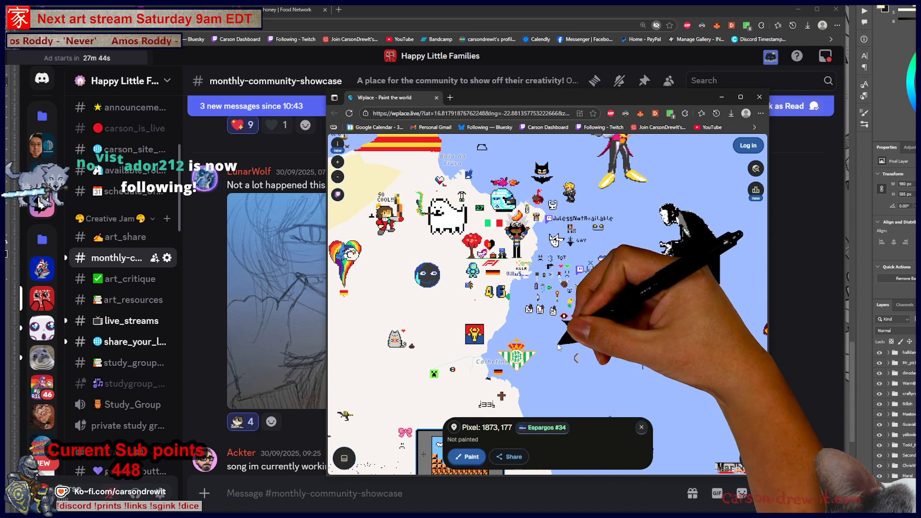
{"action": "scroll", "coordinate": [565, 372], "scroll_direction": "up", "scroll_amount": 3}
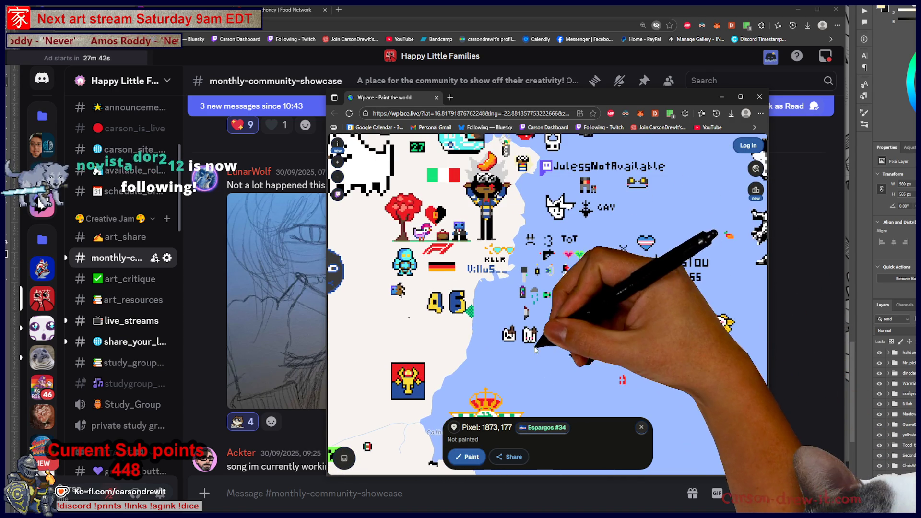
{"action": "scroll", "coordinate": [519, 363], "scroll_direction": "up", "scroll_amount": 2}
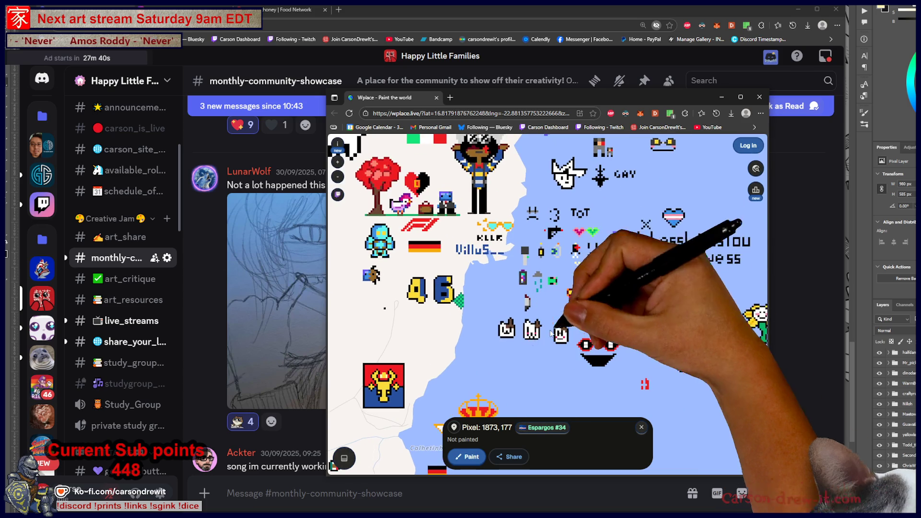
{"action": "left_click", "coordinate": [585, 264]}
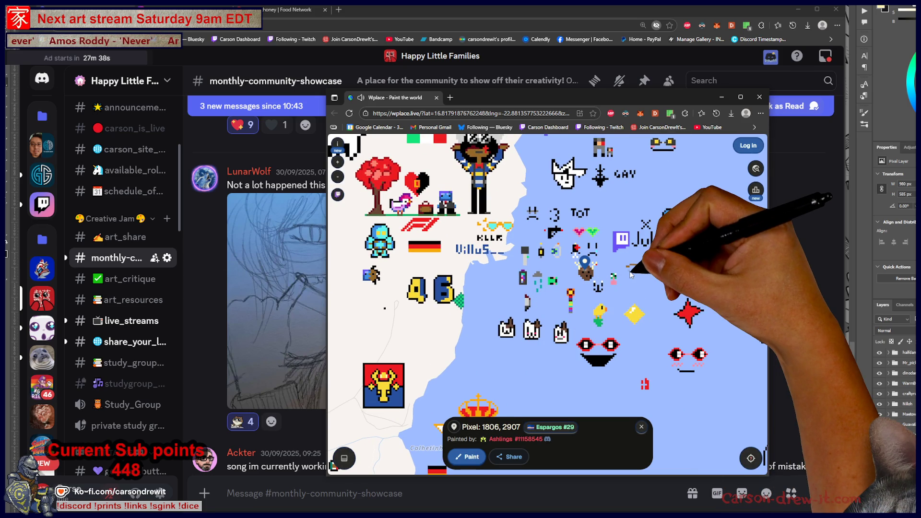
{"action": "left_click", "coordinate": [631, 272]}
{"action": "left_click", "coordinate": [576, 253]}
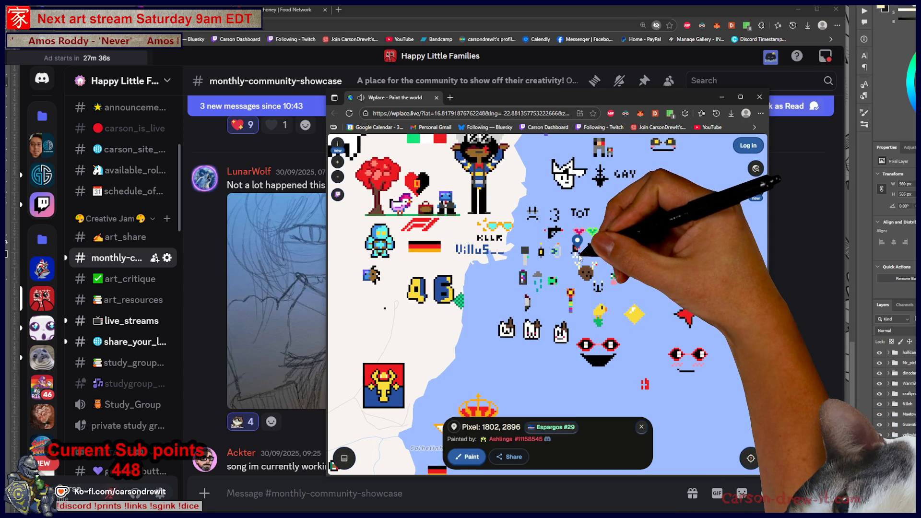
{"action": "left_click", "coordinate": [574, 254]}
Check who painted the pixels near the robot and the standing character.
{"action": "scroll", "coordinate": [571, 257], "scroll_direction": "up", "scroll_amount": 2}
{"action": "scroll", "coordinate": [571, 257], "scroll_direction": "up", "scroll_amount": 2}
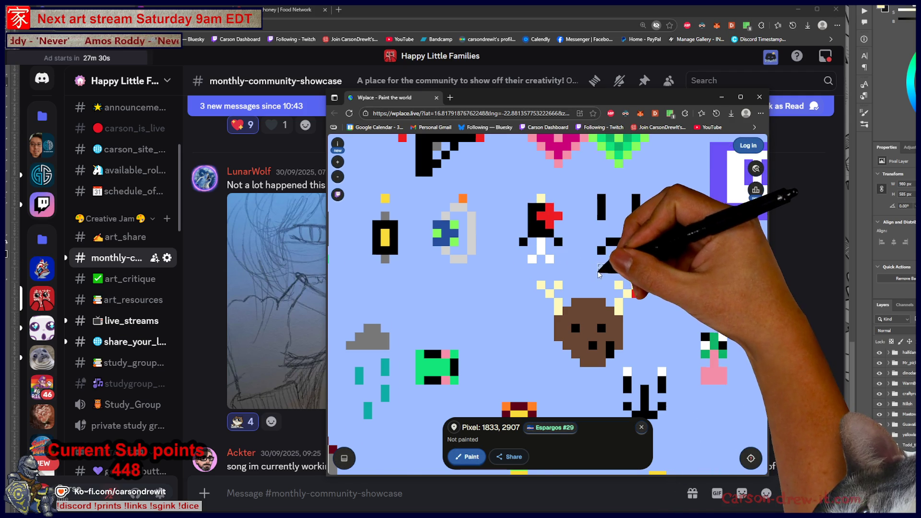
{"action": "scroll", "coordinate": [566, 254], "scroll_direction": "down", "scroll_amount": 5}
{"action": "mouse_move", "coordinate": [584, 275]}
{"action": "left_mouse_down"}
{"action": "mouse_move", "coordinate": [596, 308]}
{"action": "mouse_move", "coordinate": [639, 304]}
{"action": "left_mouse_up"}
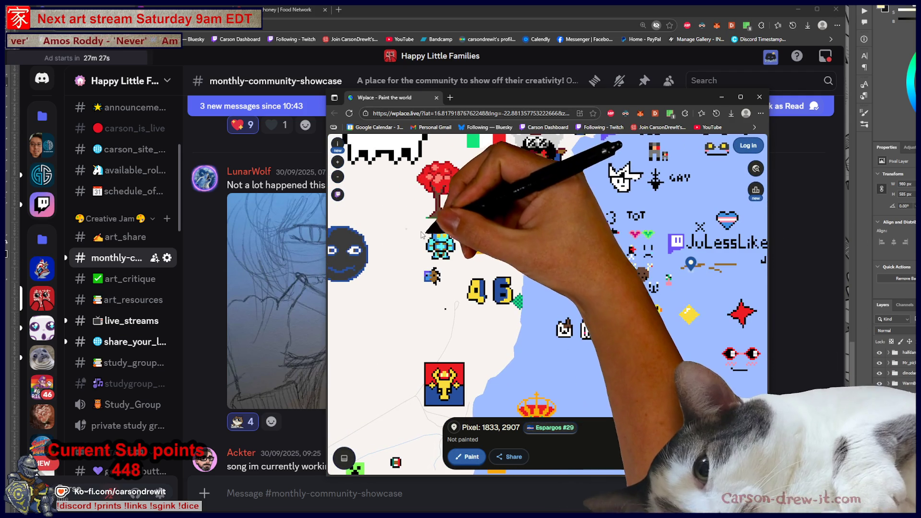
{"action": "left_click", "coordinate": [451, 246]}
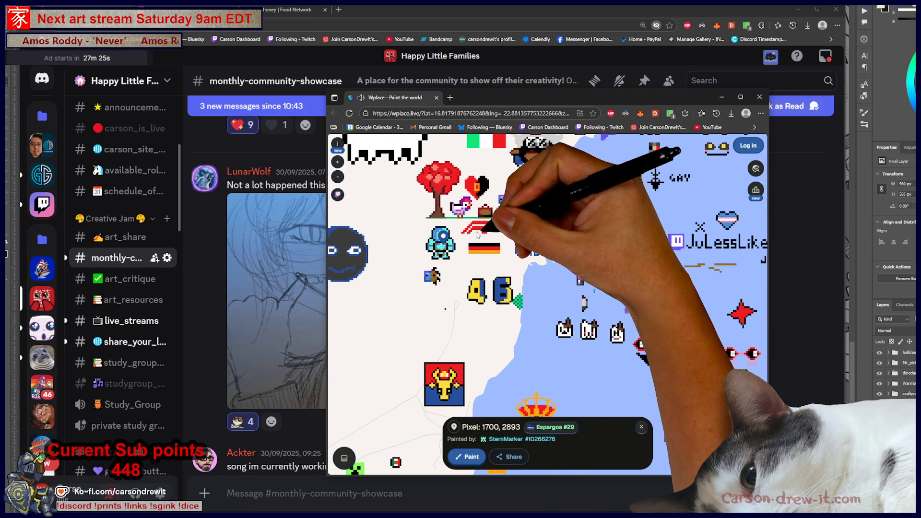
{"action": "left_click_drag", "start_coordinate": [506, 211], "coordinate": [509, 211]}
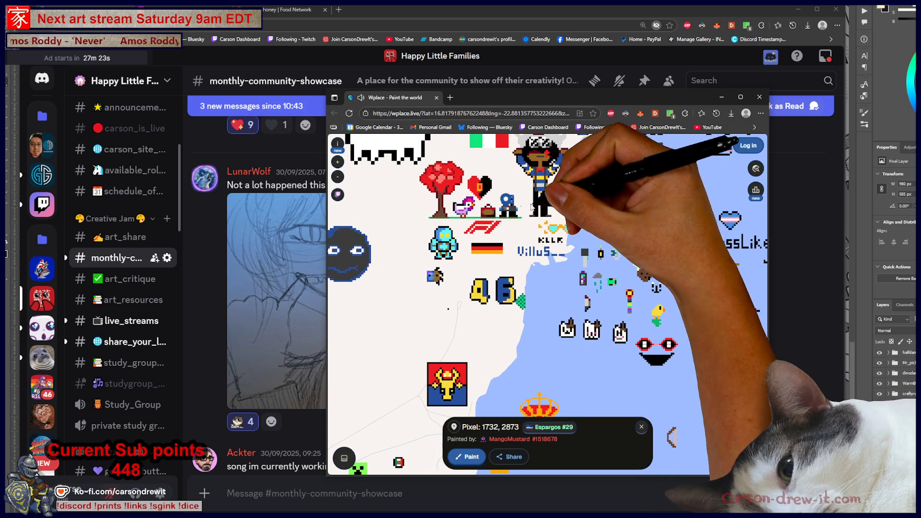
{"action": "left_click", "coordinate": [543, 254]}
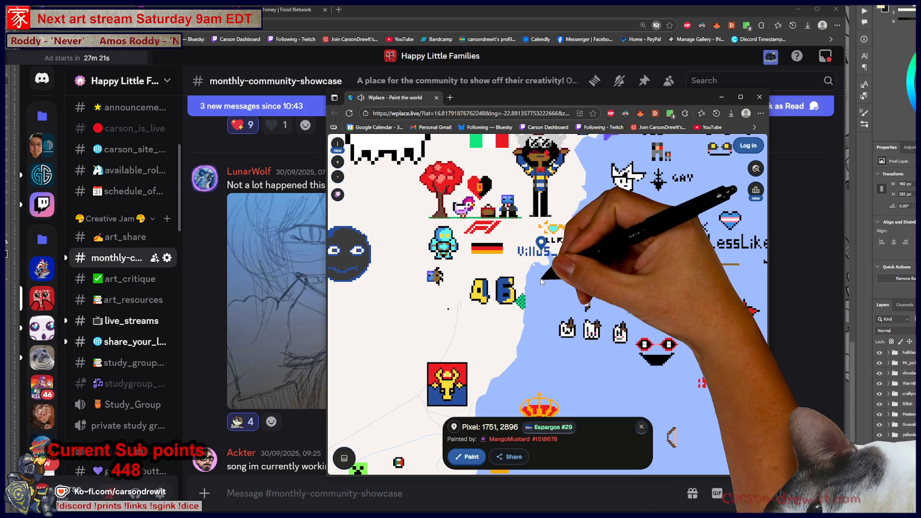
Check painters of the 6 sprite, shoreline sprites and yellow diamond, then close Wplace.
{"action": "left_click", "coordinate": [507, 301]}
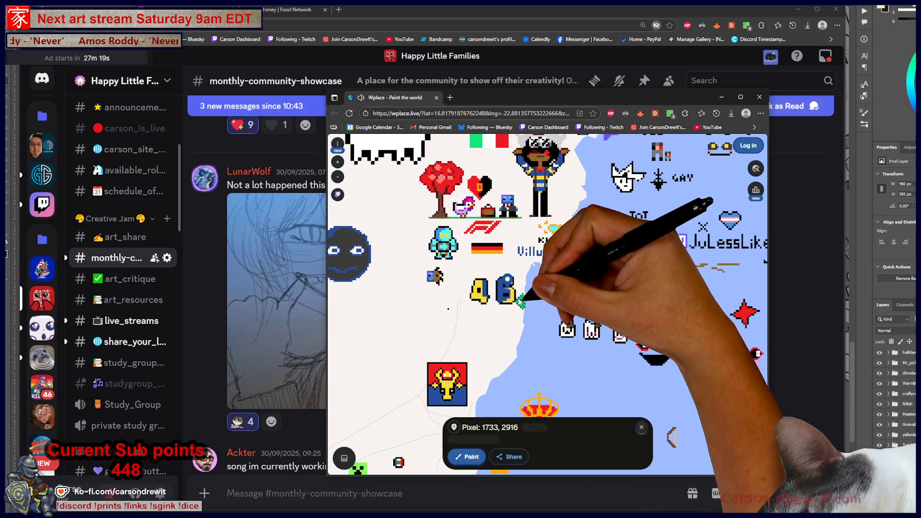
{"action": "left_click", "coordinate": [577, 315]}
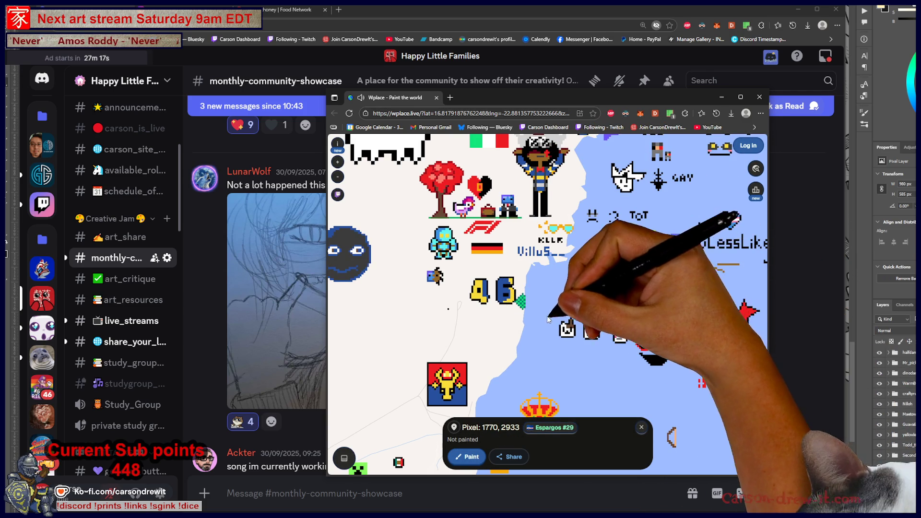
{"action": "left_click", "coordinate": [567, 322]}
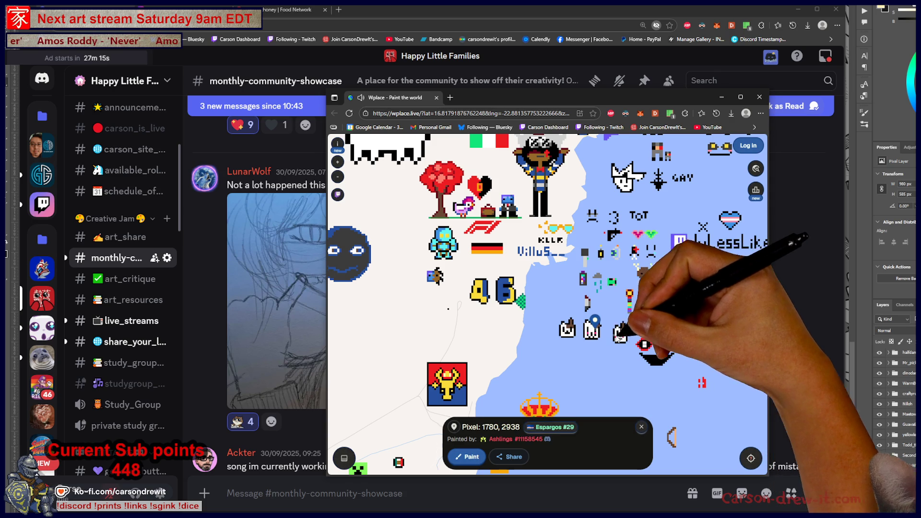
{"action": "left_click", "coordinate": [622, 332]}
{"action": "left_click", "coordinate": [701, 318]}
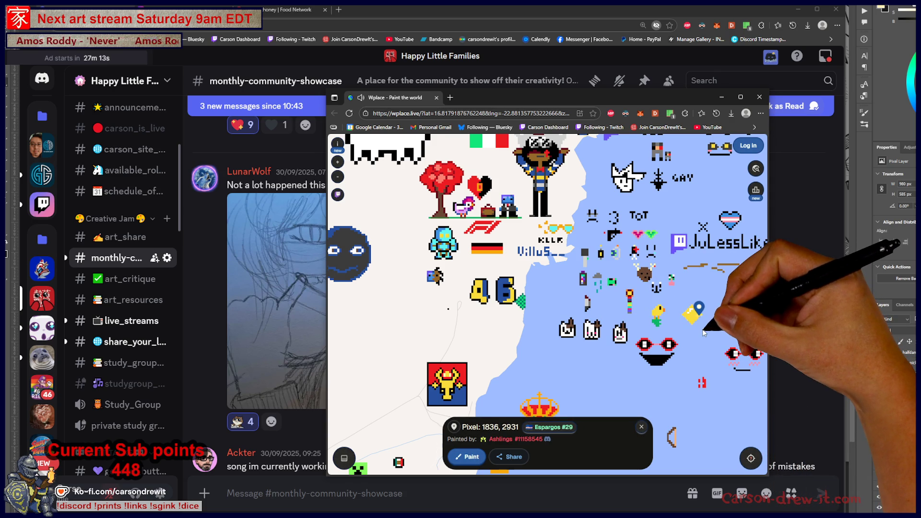
{"action": "left_click", "coordinate": [757, 97]}
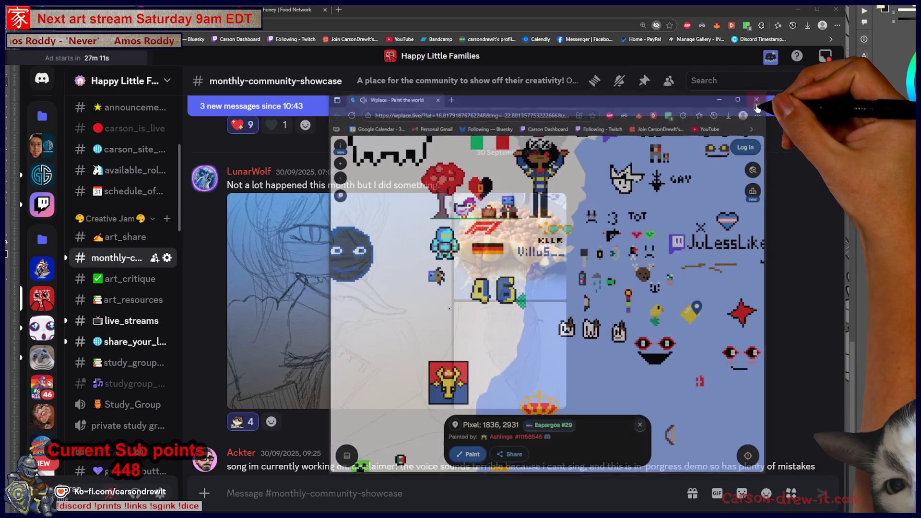
Scroll the showcase channel down to the 3:29 These Years.mp3 song demo post.
{"action": "scroll", "coordinate": [672, 331], "scroll_direction": "down", "scroll_amount": 3}
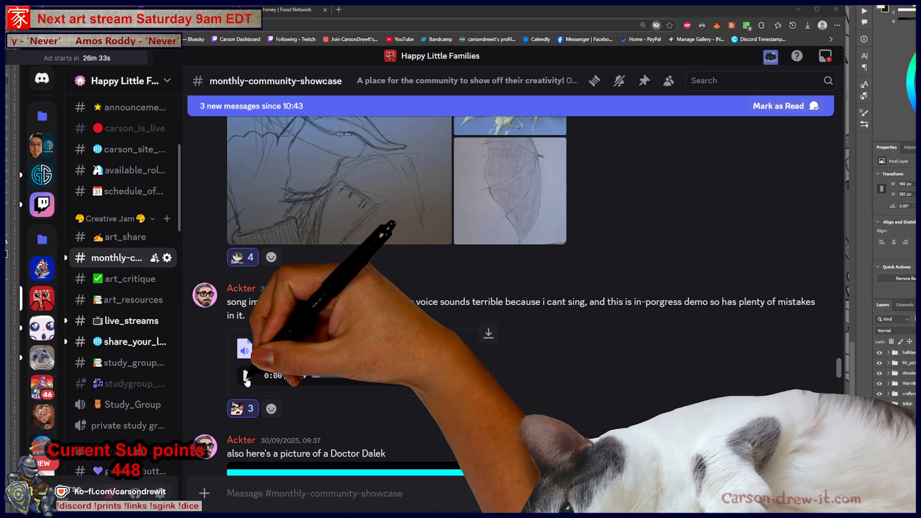
{"action": "mouse_move", "coordinate": [478, 376]}
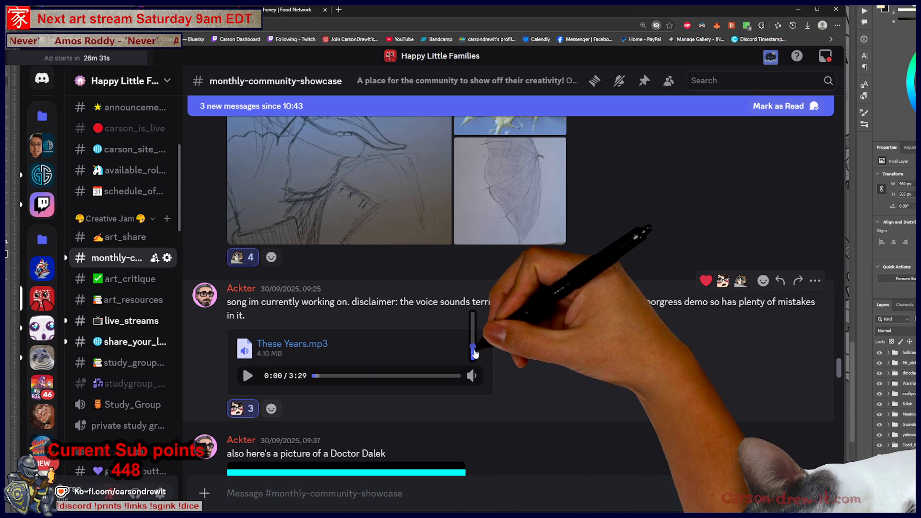
Play the These Years.mp3 demo with the volume set low, nudged up slightly.
{"action": "left_click", "coordinate": [248, 377]}
{"action": "left_click", "coordinate": [472, 344]}
{"action": "left_click", "coordinate": [473, 338]}
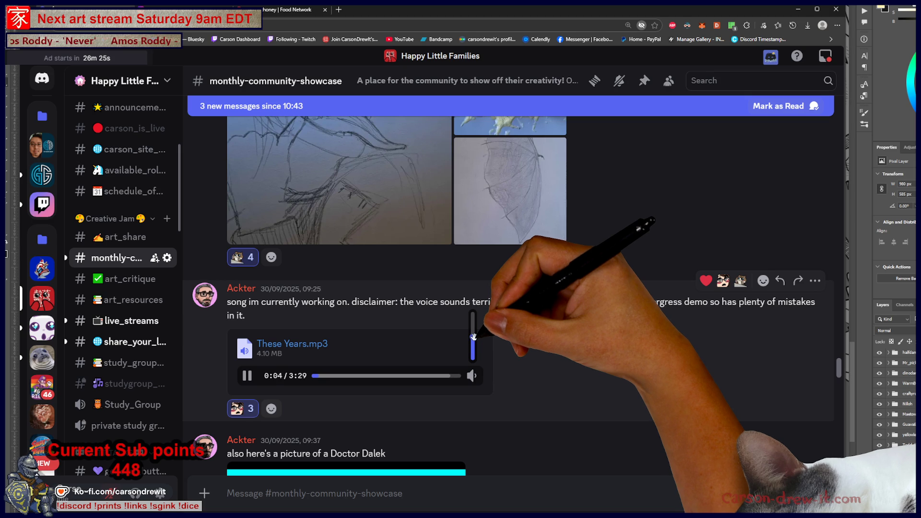
{"action": "left_click", "coordinate": [474, 334]}
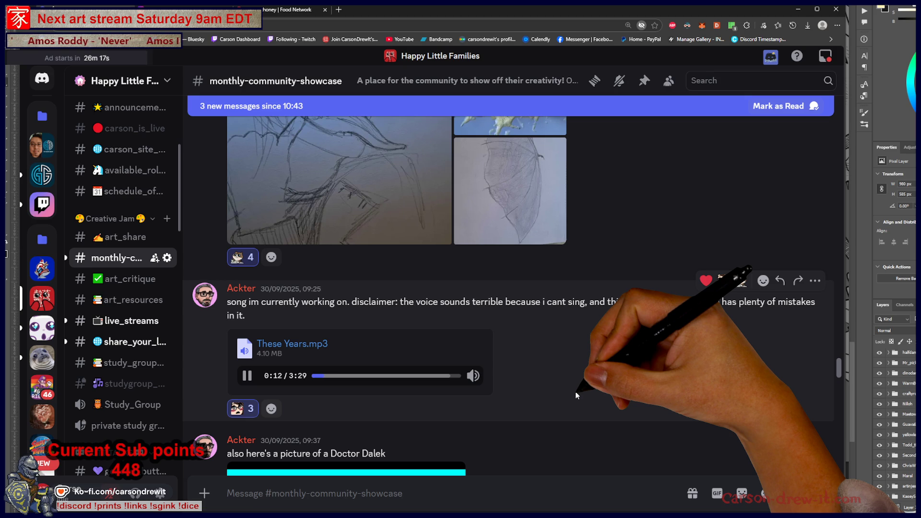
{"action": "mouse_move", "coordinate": [477, 361]}
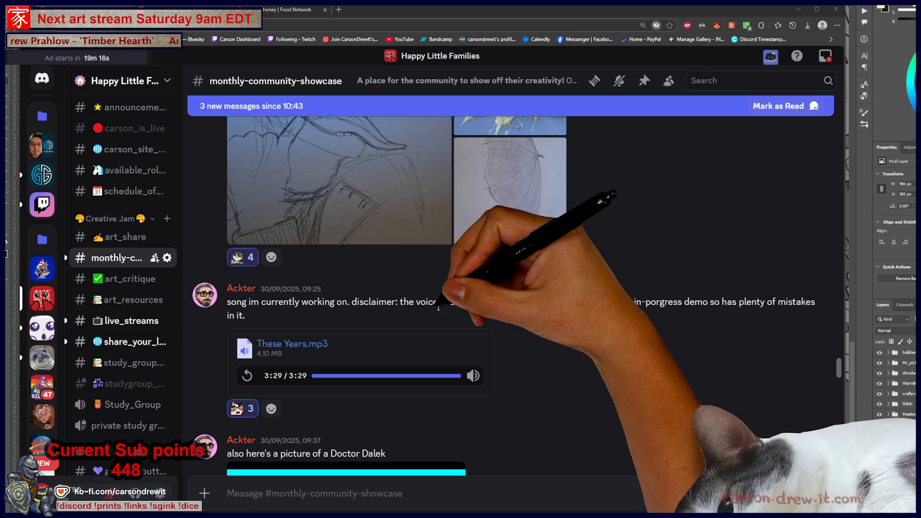
Scroll up to the 11 August post and open its Horrortale animation YouTube link.
{"action": "scroll", "coordinate": [430, 305], "scroll_direction": "up", "scroll_amount": 5}
{"action": "scroll", "coordinate": [430, 305], "scroll_direction": "up", "scroll_amount": 15}
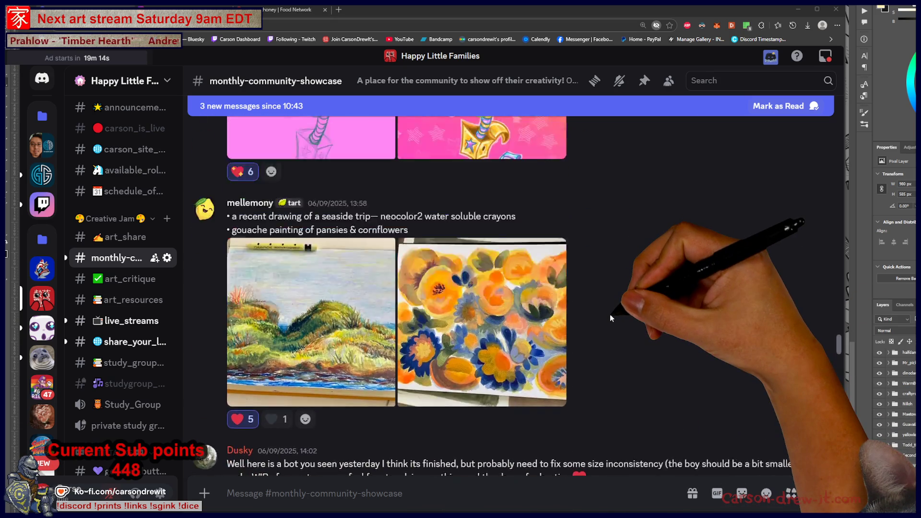
{"action": "scroll", "coordinate": [610, 315], "scroll_direction": "up", "scroll_amount": 15}
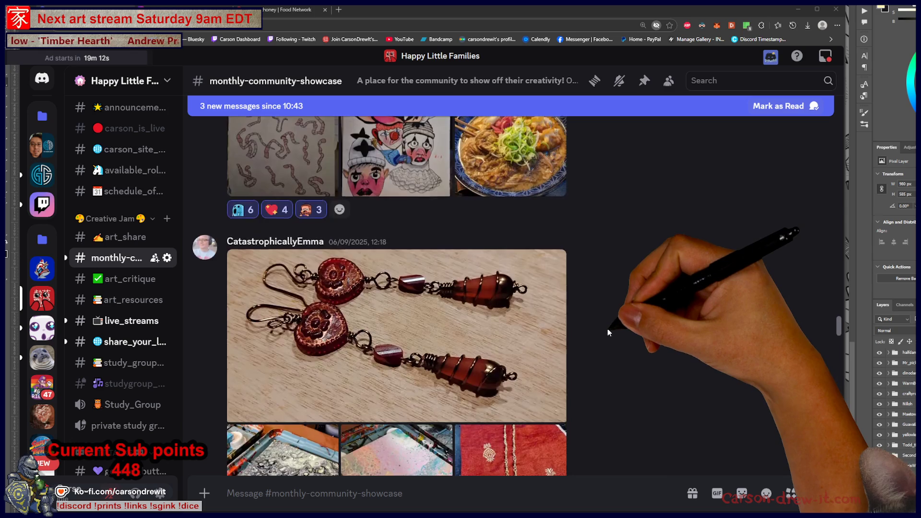
{"action": "scroll", "coordinate": [606, 333], "scroll_direction": "up", "scroll_amount": 10}
{"action": "scroll", "coordinate": [599, 335], "scroll_direction": "down", "scroll_amount": 3}
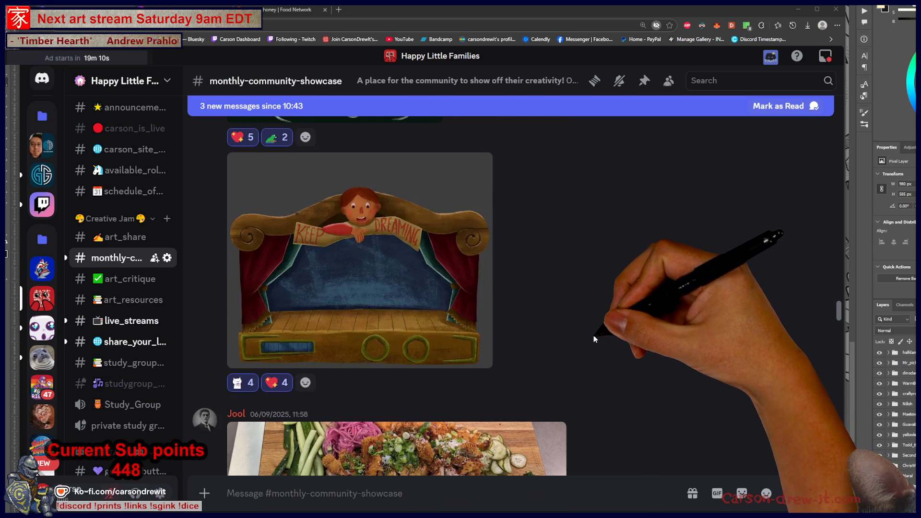
{"action": "scroll", "coordinate": [593, 336], "scroll_direction": "up", "scroll_amount": 10}
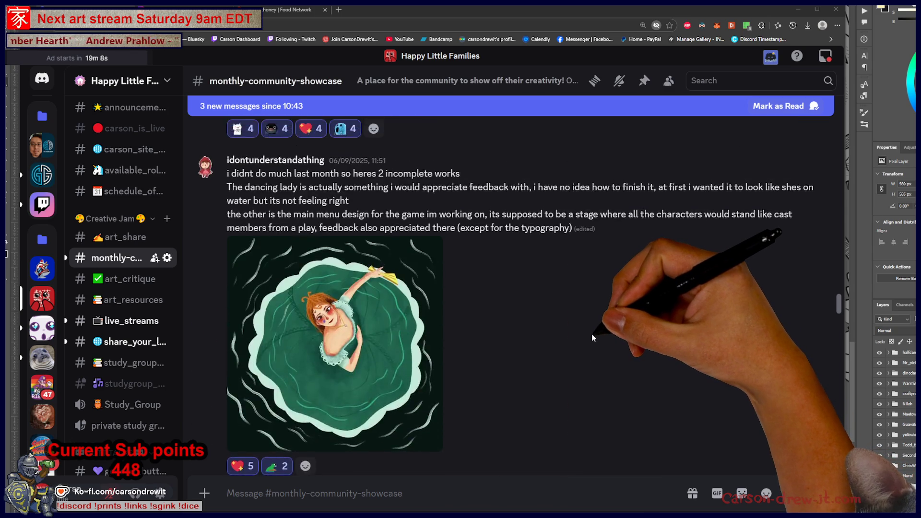
{"action": "scroll", "coordinate": [592, 336], "scroll_direction": "down", "scroll_amount": 3}
{"action": "scroll", "coordinate": [588, 339], "scroll_direction": "up", "scroll_amount": 12}
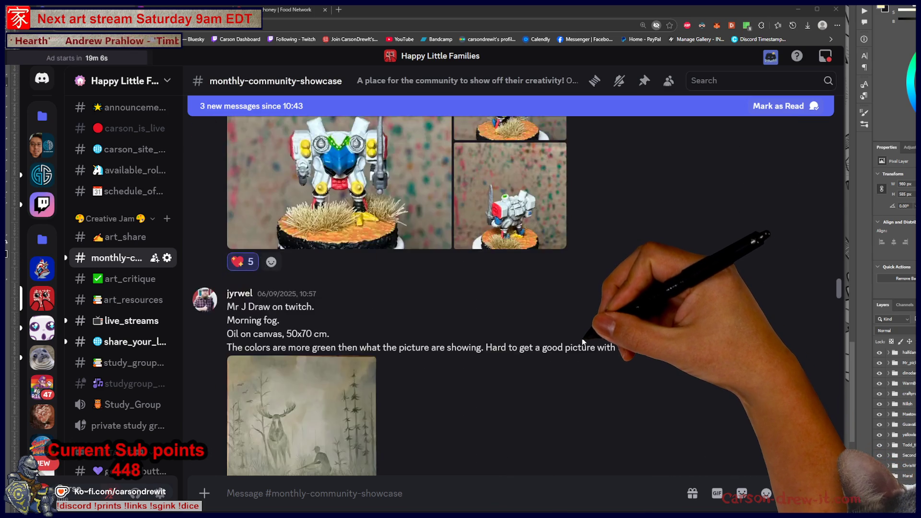
{"action": "scroll", "coordinate": [583, 341], "scroll_direction": "up", "scroll_amount": 15}
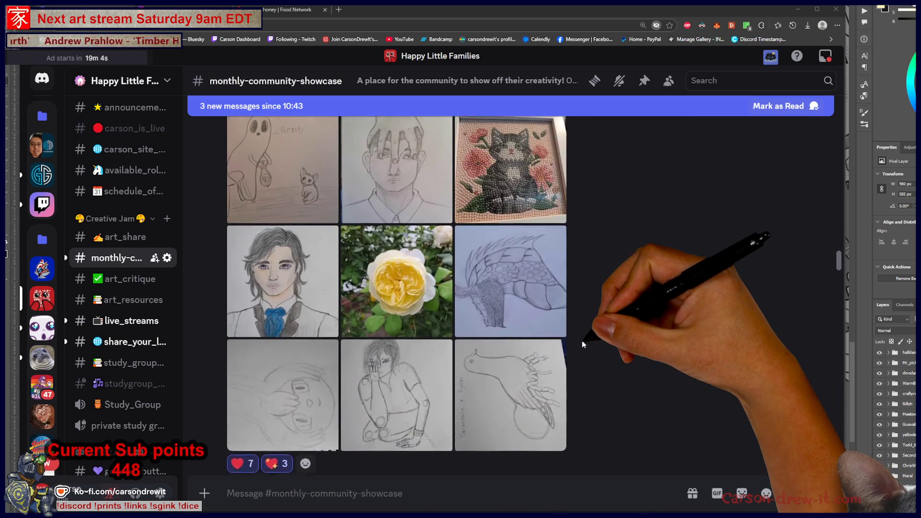
{"action": "scroll", "coordinate": [580, 343], "scroll_direction": "up", "scroll_amount": 15}
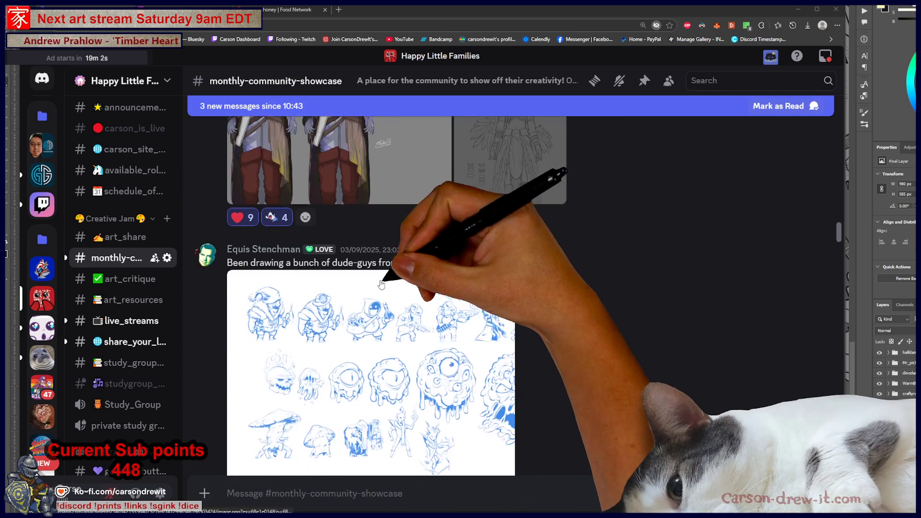
{"action": "scroll", "coordinate": [557, 314], "scroll_direction": "up", "scroll_amount": 15}
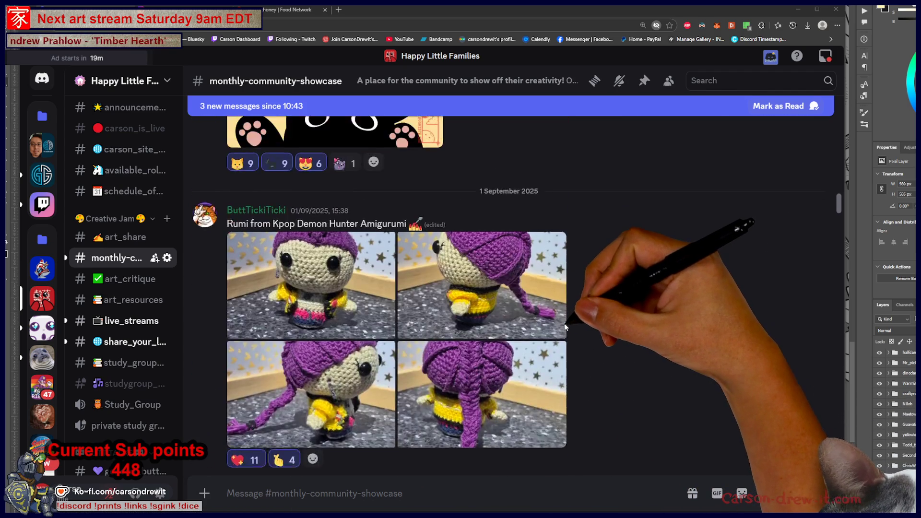
{"action": "scroll", "coordinate": [567, 324], "scroll_direction": "up", "scroll_amount": 15}
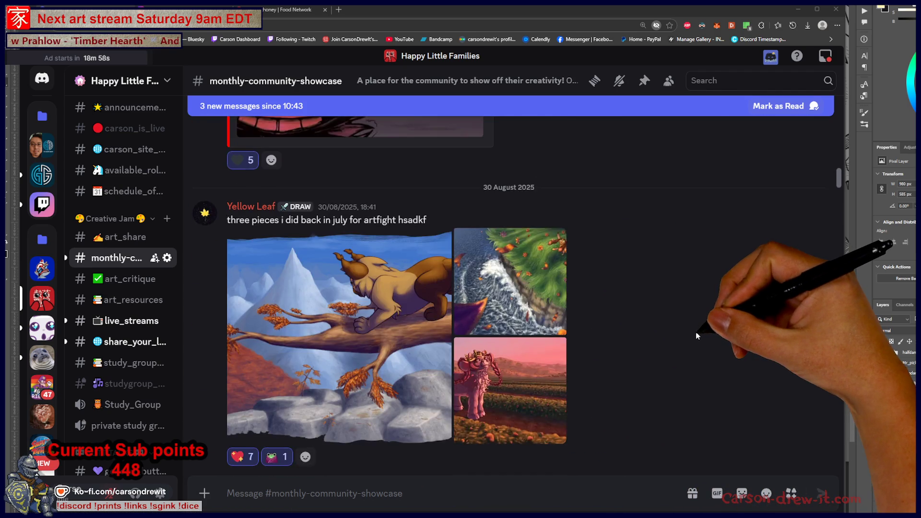
{"action": "scroll", "coordinate": [697, 334], "scroll_direction": "up", "scroll_amount": 5}
{"action": "scroll", "coordinate": [509, 307], "scroll_direction": "down", "scroll_amount": 9}
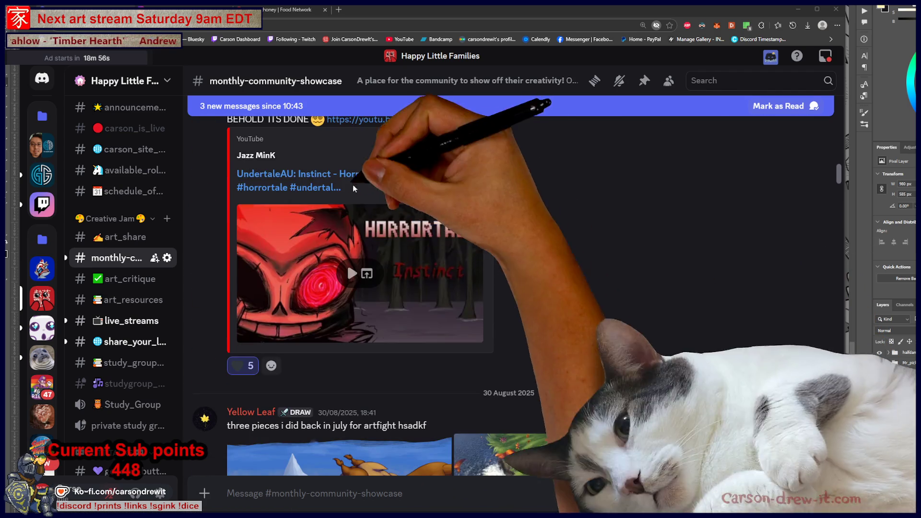
{"action": "scroll", "coordinate": [424, 258], "scroll_direction": "up", "scroll_amount": 2}
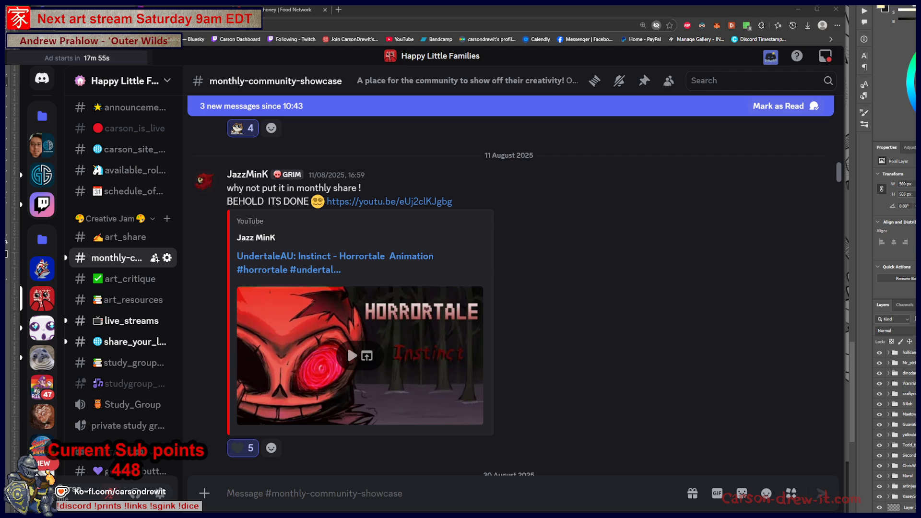
{"action": "left_click", "coordinate": [399, 202]}
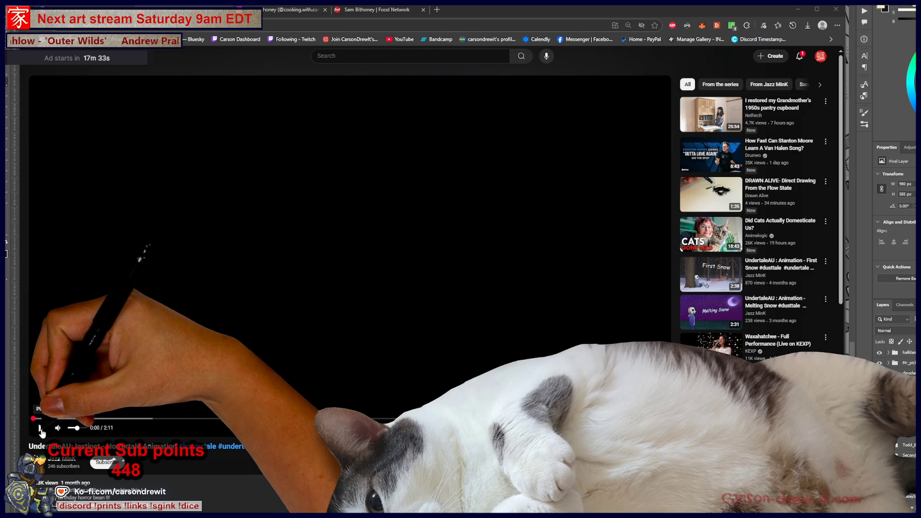
Play the Instinct Horrortale YouTube animation and widen the player for a larger view.
{"action": "key", "text": "space"}
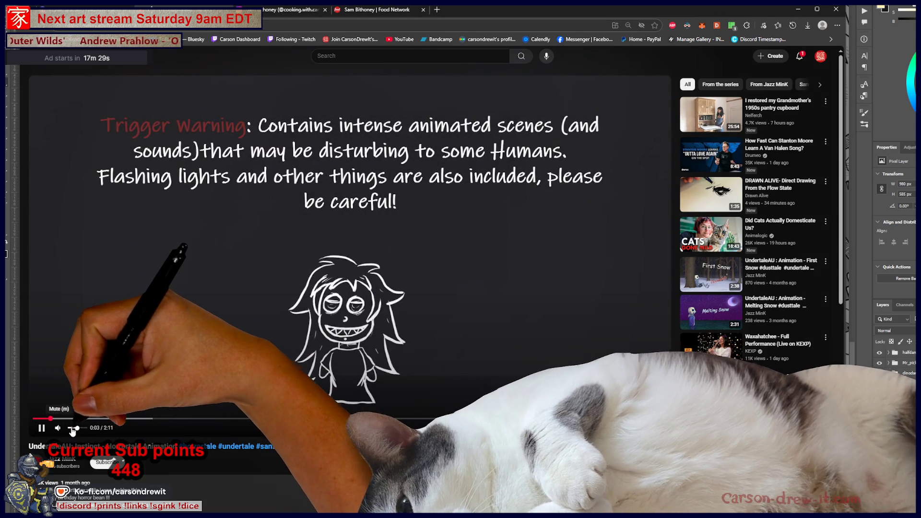
{"action": "mouse_move", "coordinate": [77, 429]}
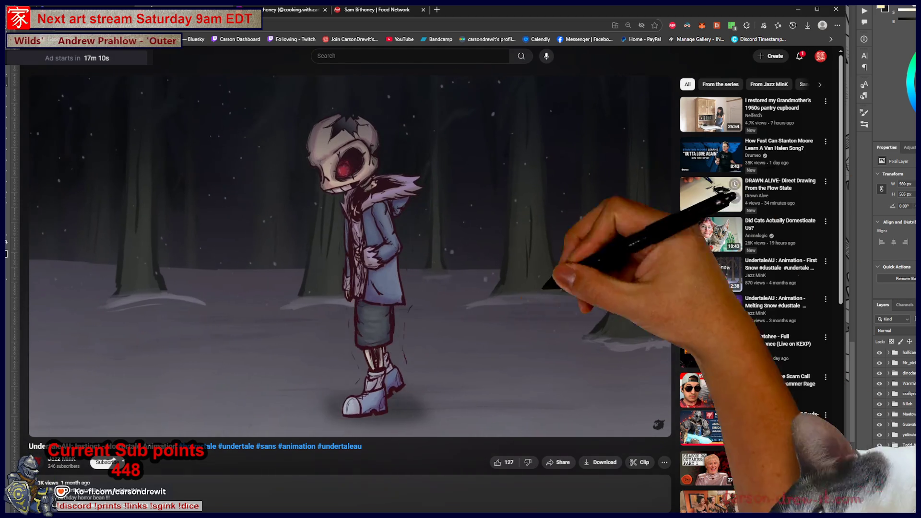
{"action": "left_click", "coordinate": [638, 426]}
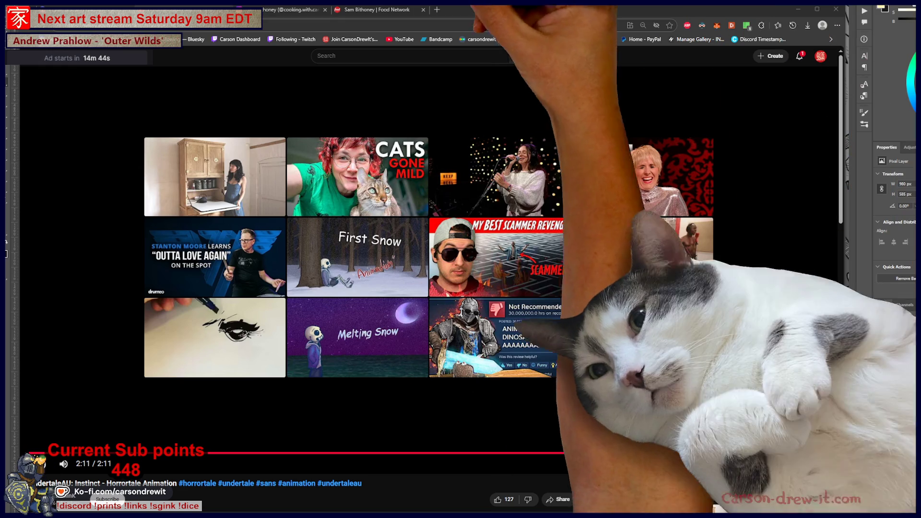
Switch back to Discord and scroll #monthly-community-showcase down to the 30 September Doctor Dalek post.
{"action": "key", "text": "alt+Tab"}
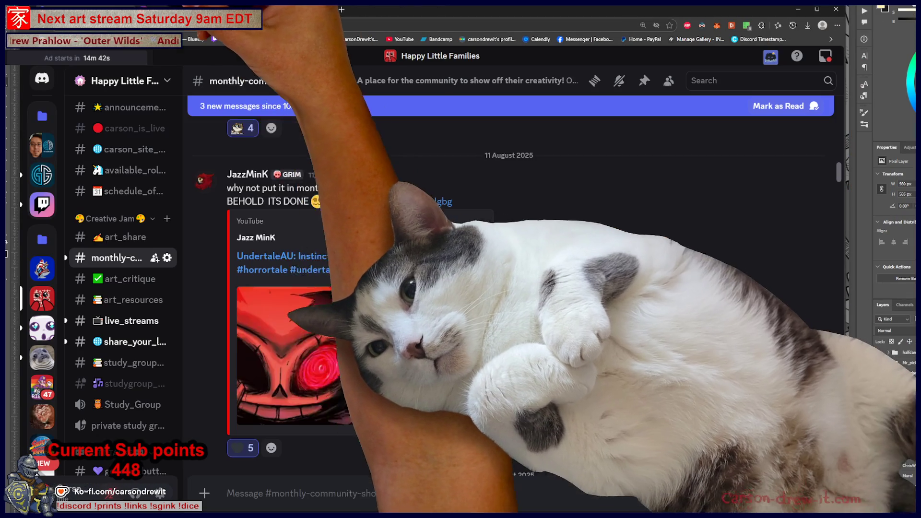
{"action": "scroll", "coordinate": [654, 266], "scroll_direction": "down", "scroll_amount": 10}
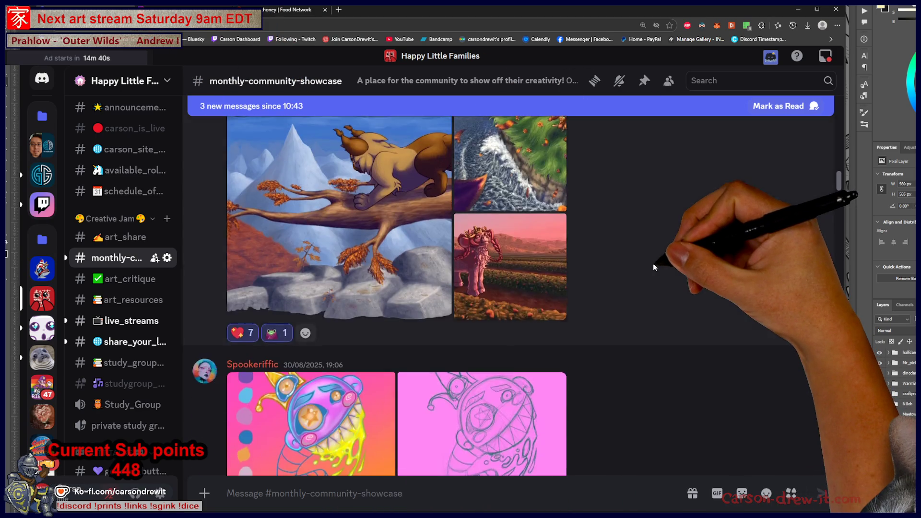
{"action": "scroll", "coordinate": [653, 267], "scroll_direction": "down", "scroll_amount": 10}
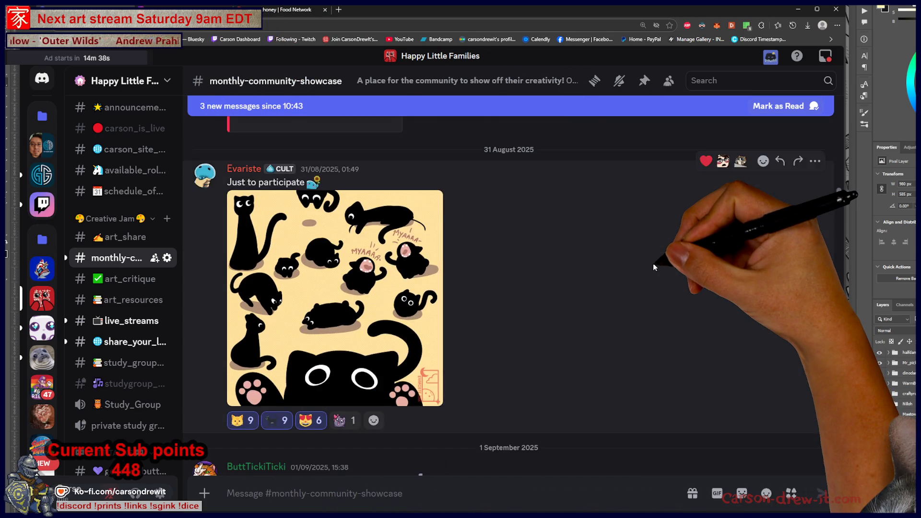
{"action": "scroll", "coordinate": [653, 267], "scroll_direction": "down", "scroll_amount": 7}
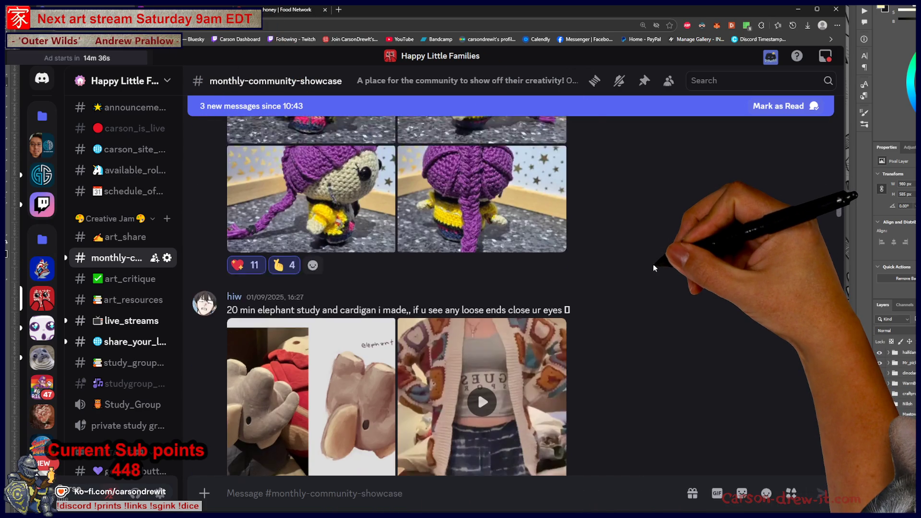
{"action": "scroll", "coordinate": [653, 264], "scroll_direction": "down", "scroll_amount": 10}
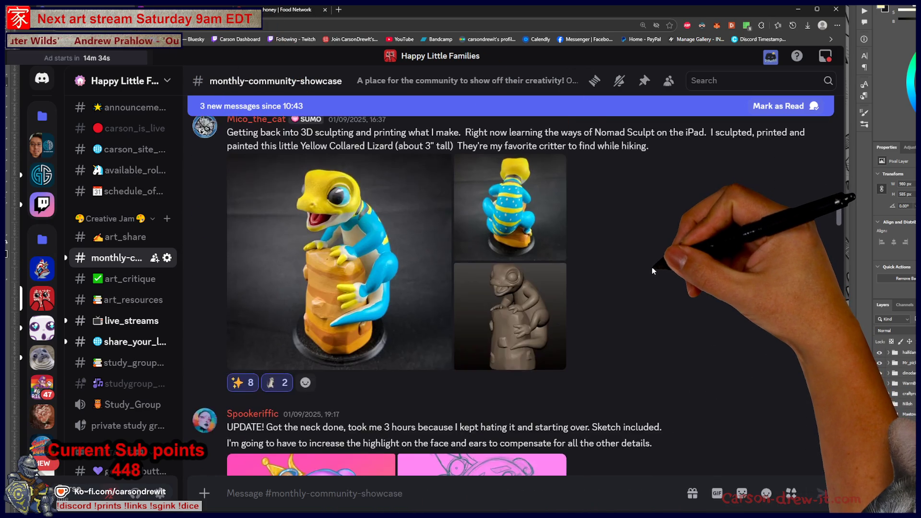
{"action": "scroll", "coordinate": [651, 272], "scroll_direction": "down", "scroll_amount": 3}
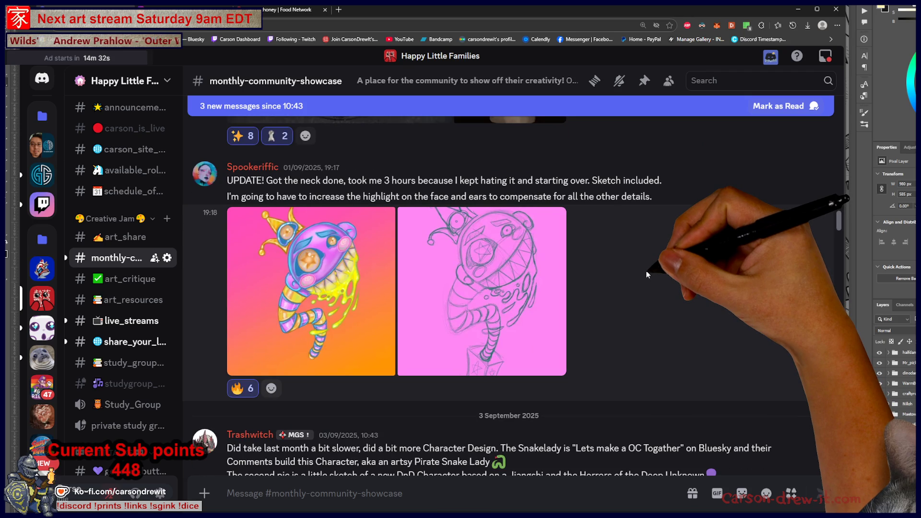
{"action": "scroll", "coordinate": [651, 271], "scroll_direction": "down", "scroll_amount": 15}
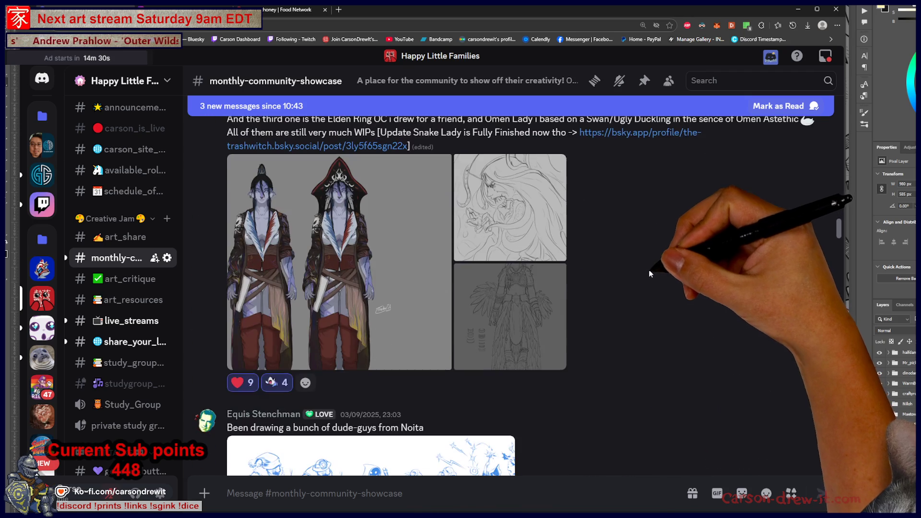
{"action": "scroll", "coordinate": [645, 273], "scroll_direction": "down", "scroll_amount": 20}
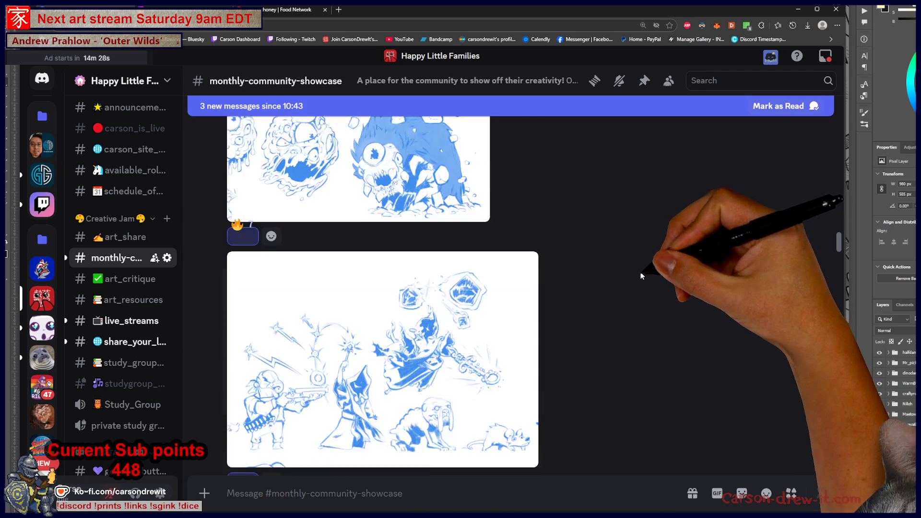
{"action": "scroll", "coordinate": [638, 279], "scroll_direction": "down", "scroll_amount": 20}
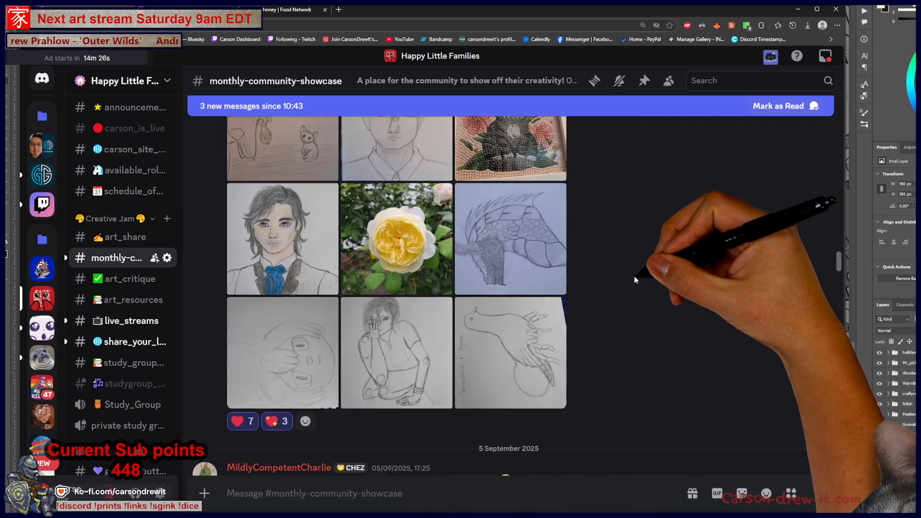
{"action": "scroll", "coordinate": [635, 278], "scroll_direction": "down", "scroll_amount": 20}
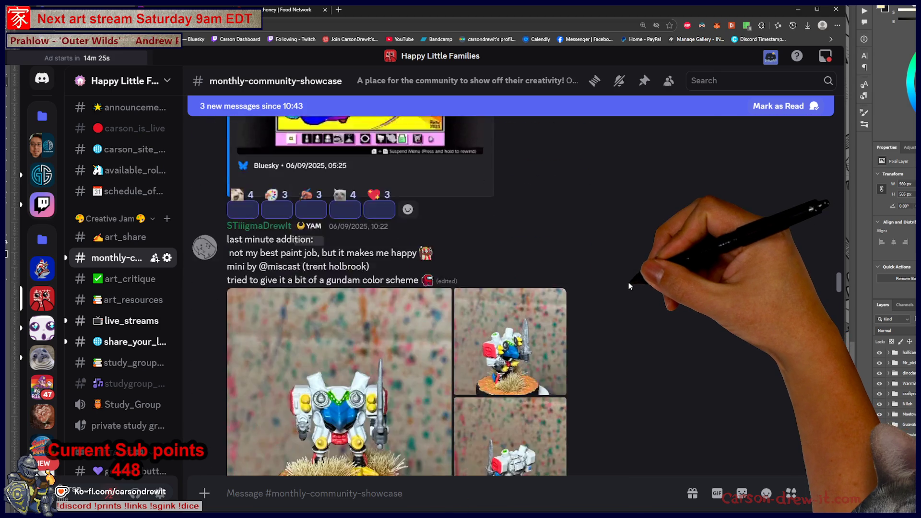
{"action": "scroll", "coordinate": [629, 285], "scroll_direction": "down", "scroll_amount": 20}
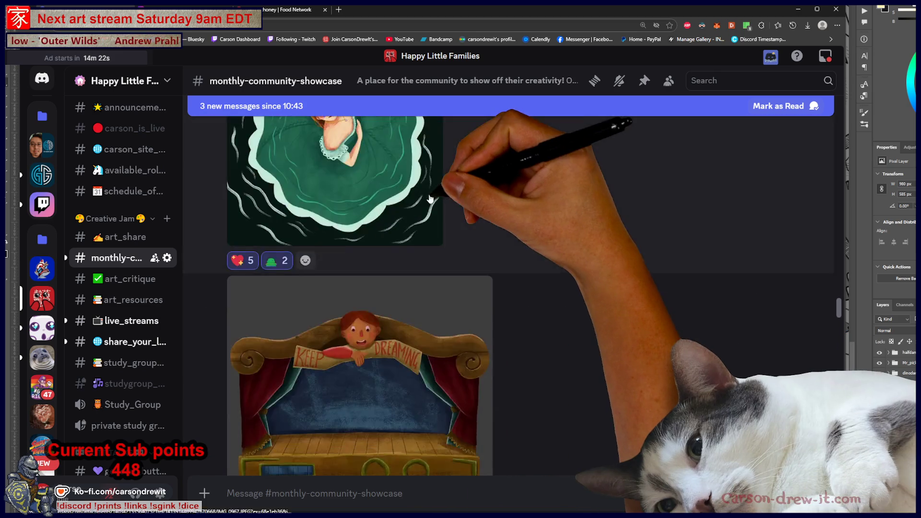
{"action": "scroll", "coordinate": [557, 226], "scroll_direction": "down", "scroll_amount": 20}
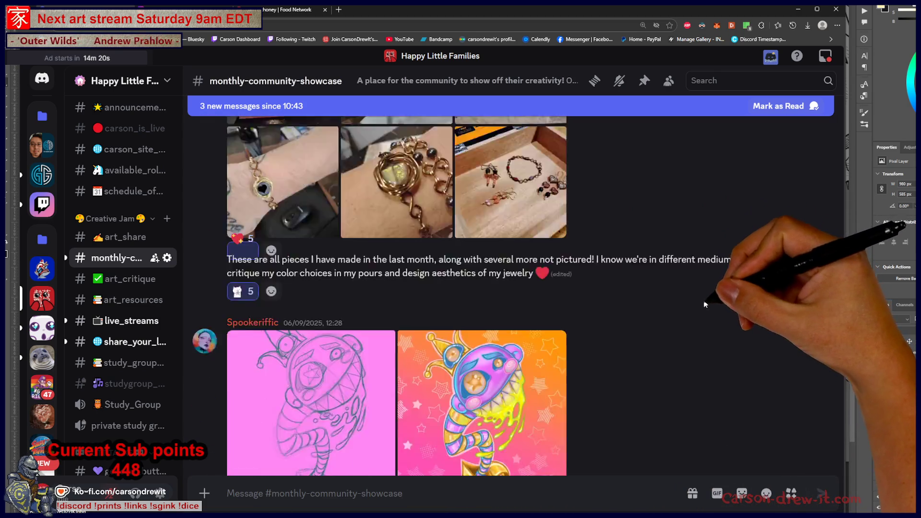
{"action": "scroll", "coordinate": [696, 300], "scroll_direction": "down", "scroll_amount": 20}
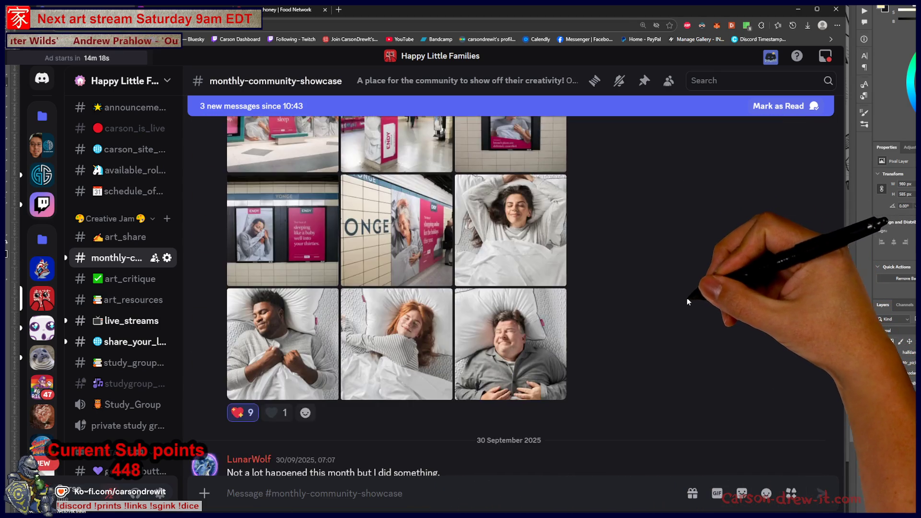
{"action": "scroll", "coordinate": [680, 305], "scroll_direction": "down", "scroll_amount": 6}
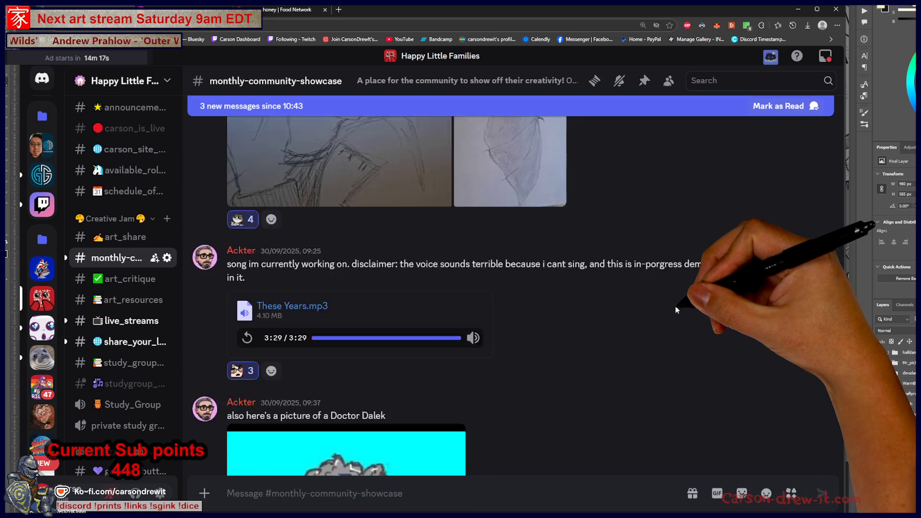
{"action": "scroll", "coordinate": [672, 310], "scroll_direction": "down", "scroll_amount": 1}
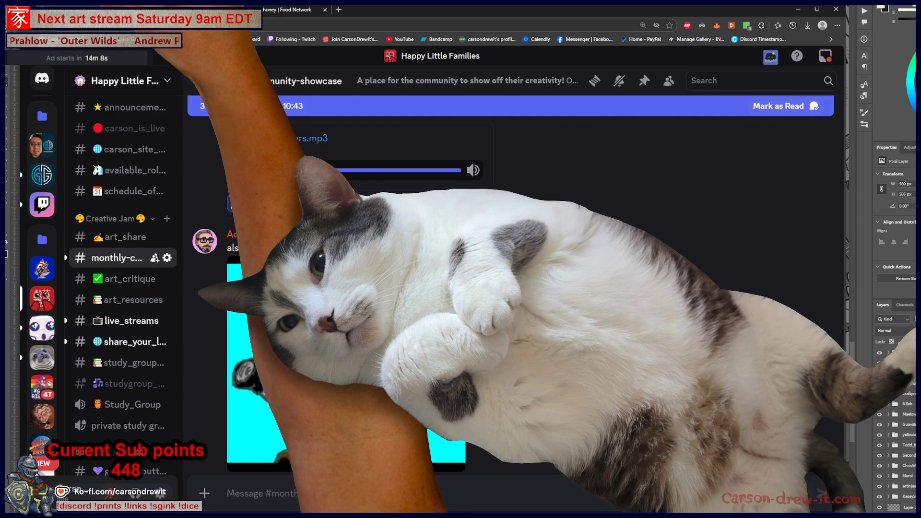
In Photoshop, open the tally scoreboard file from the recent files list.
{"action": "key", "text": "alt+Tab"}
{"action": "key", "text": "alt+f"}
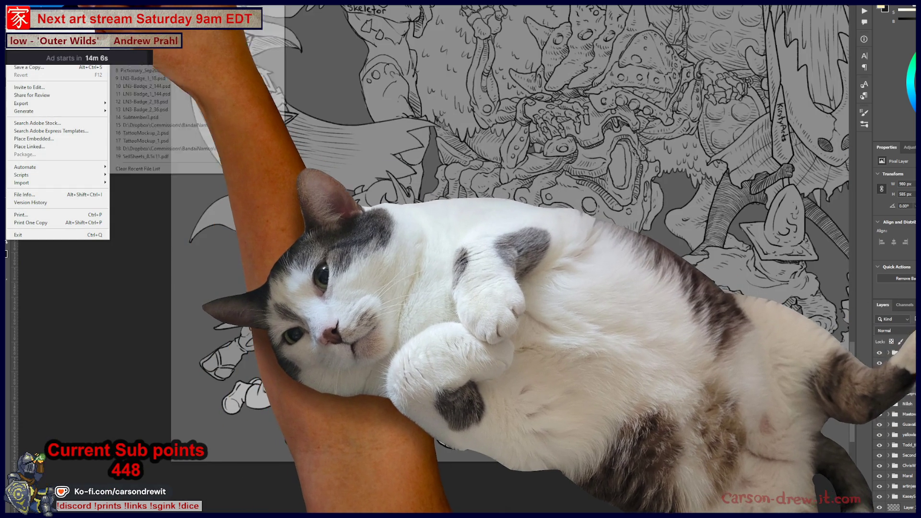
{"action": "mouse_move", "coordinate": [96, 12]}
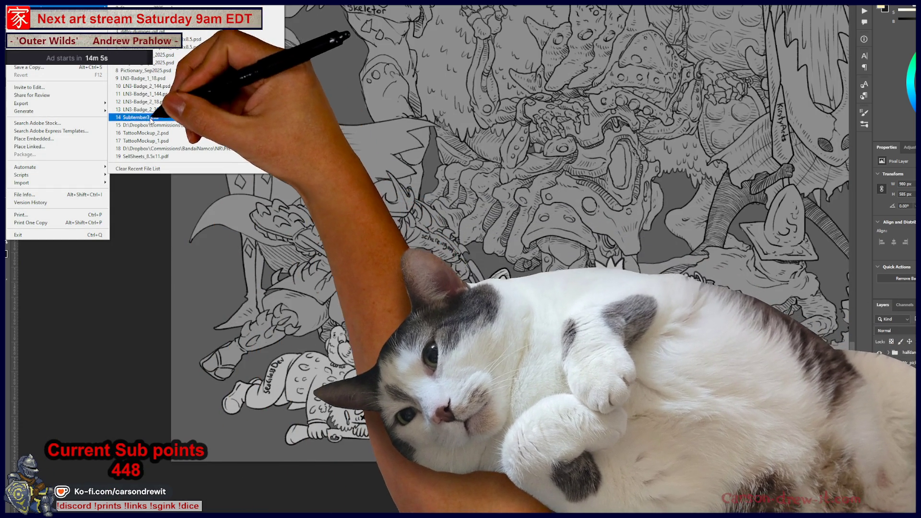
{"action": "left_click", "coordinate": [158, 70]}
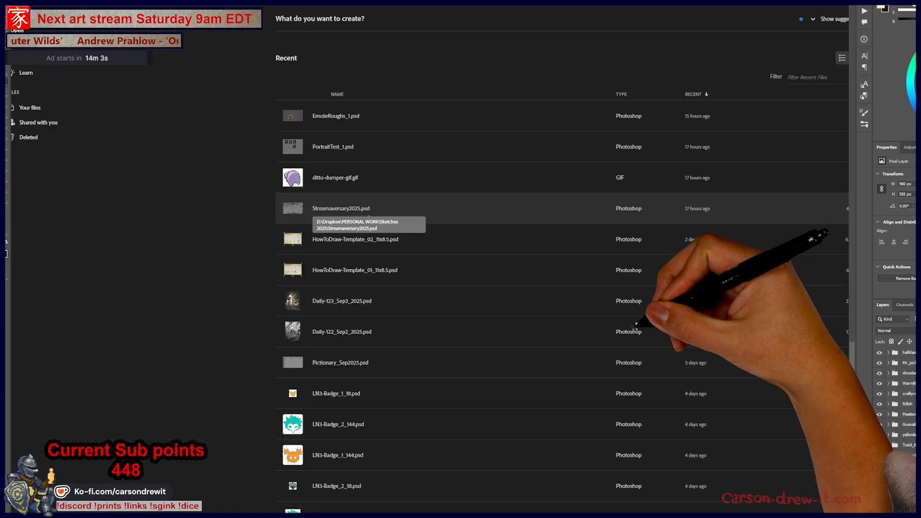
{"action": "left_click", "coordinate": [338, 211]}
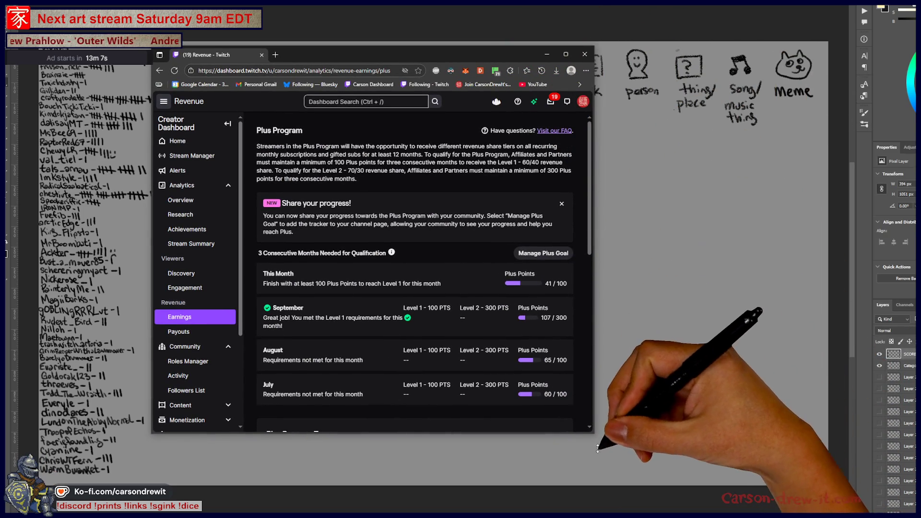
Enlarge the earnings window, zoom to 175%, and read the This Month Plus Points rows.
{"action": "left_click_drag", "start_coordinate": [593, 433], "coordinate": [736, 474]}
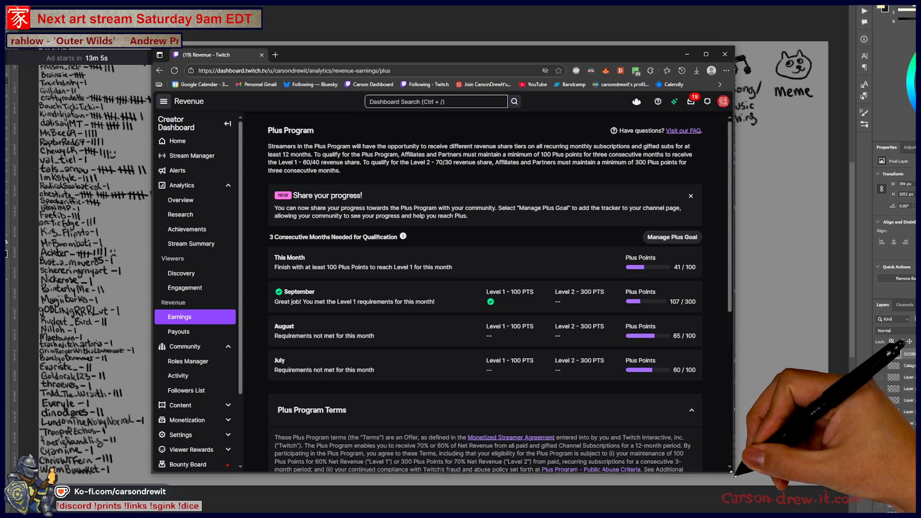
{"action": "key", "text": "ctrl+plus"}
{"action": "key", "text": "ctrl+plus"}
{"action": "key", "text": "ctrl+plus"}
{"action": "key", "text": "ctrl+plus"}
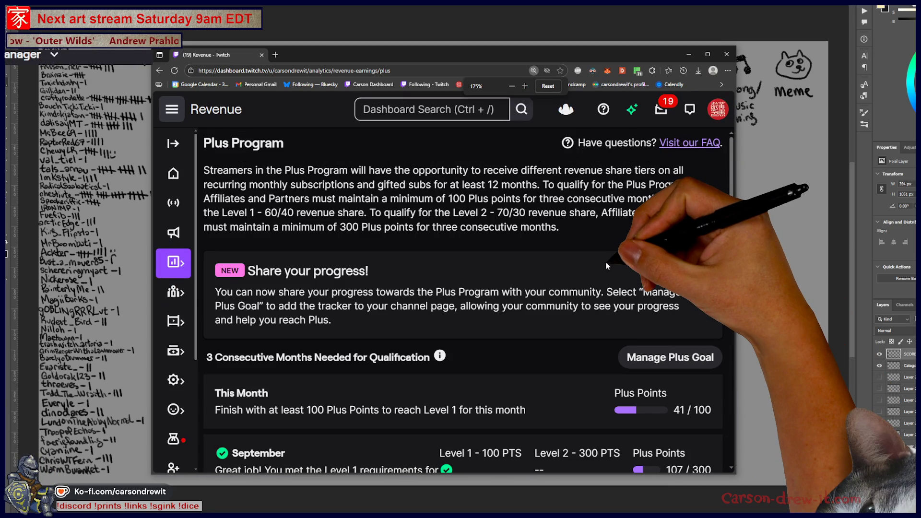
{"action": "scroll", "coordinate": [606, 265], "scroll_direction": "down", "scroll_amount": 3}
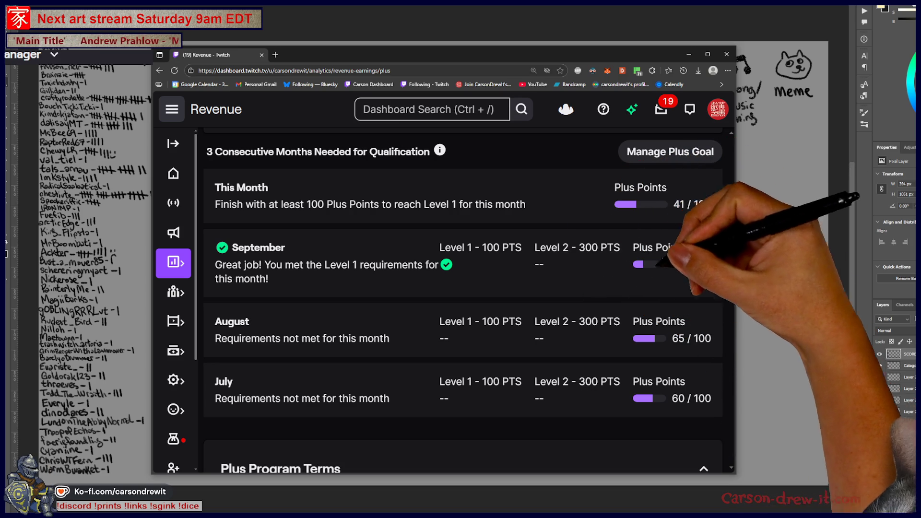
{"action": "scroll", "coordinate": [677, 327], "scroll_direction": "up", "scroll_amount": 3}
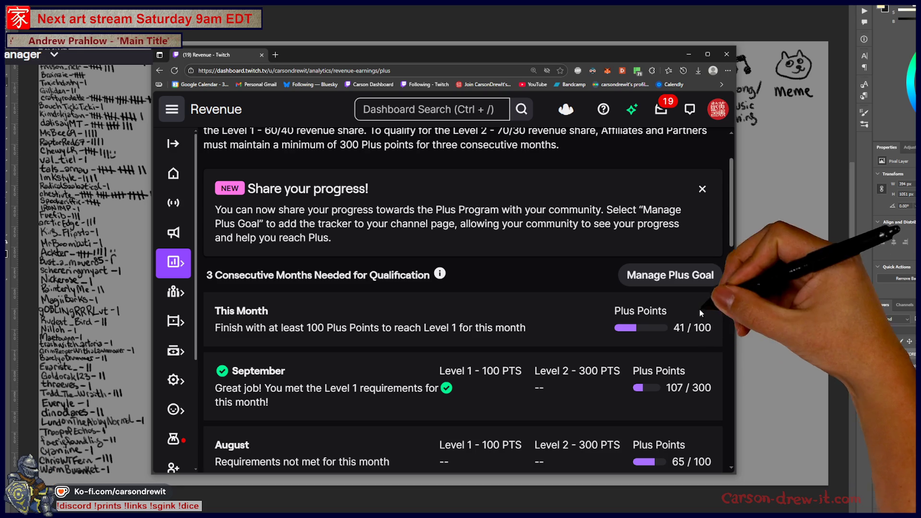
{"action": "scroll", "coordinate": [706, 326], "scroll_direction": "down", "scroll_amount": 4}
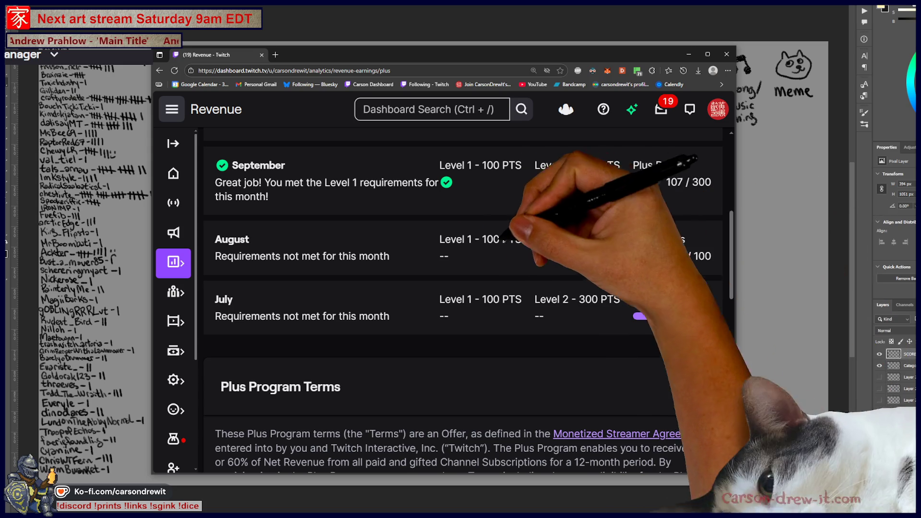
{"action": "scroll", "coordinate": [618, 269], "scroll_direction": "up", "scroll_amount": 2}
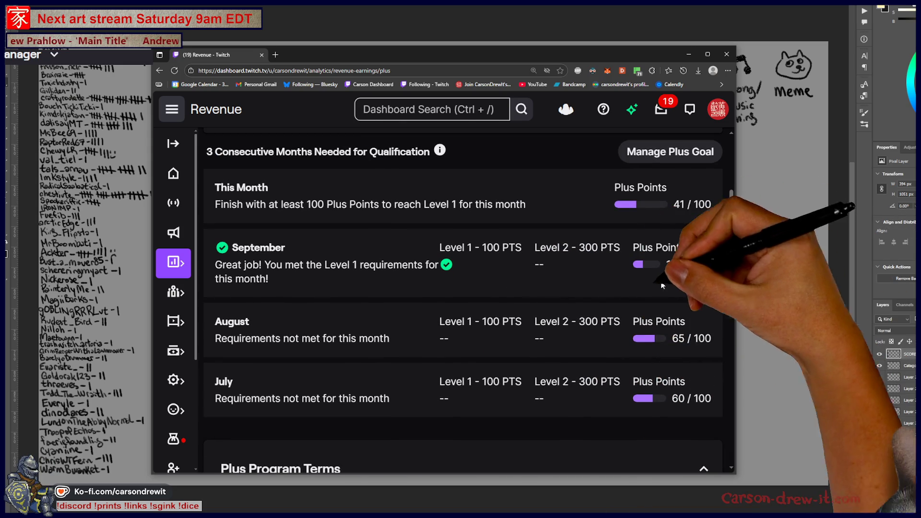
{"action": "scroll", "coordinate": [650, 281], "scroll_direction": "up", "scroll_amount": 2}
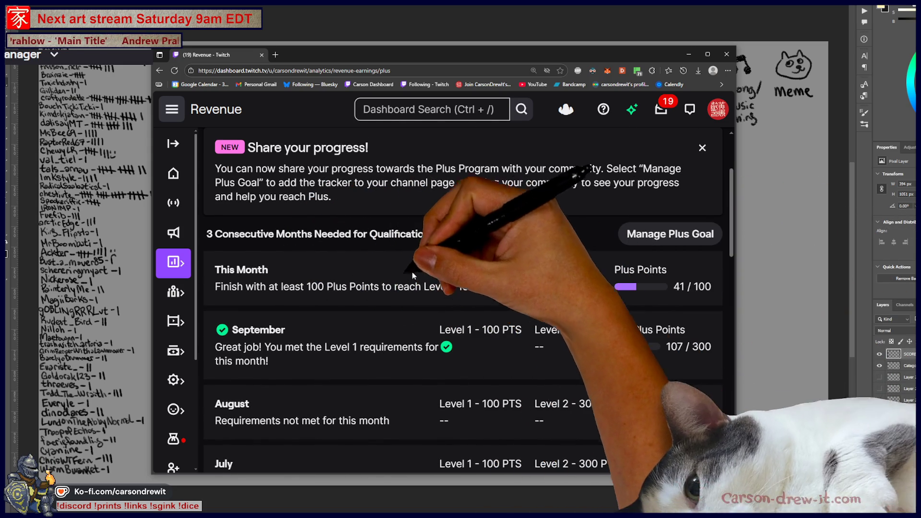
{"action": "mouse_move", "coordinate": [217, 286]}
{"action": "left_mouse_down"}
{"action": "mouse_move", "coordinate": [530, 287]}
{"action": "mouse_move", "coordinate": [491, 297]}
{"action": "left_mouse_up"}
{"action": "left_click", "coordinate": [490, 297]}
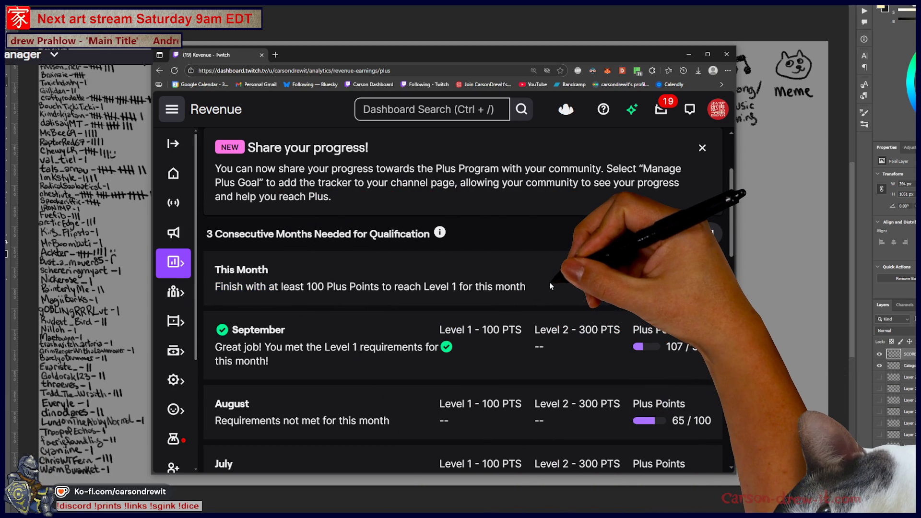
Scroll down to the Plus Program Terms: 100 points for 60%, 300 points for 70%.
{"action": "scroll", "coordinate": [549, 281], "scroll_direction": "down", "scroll_amount": 3}
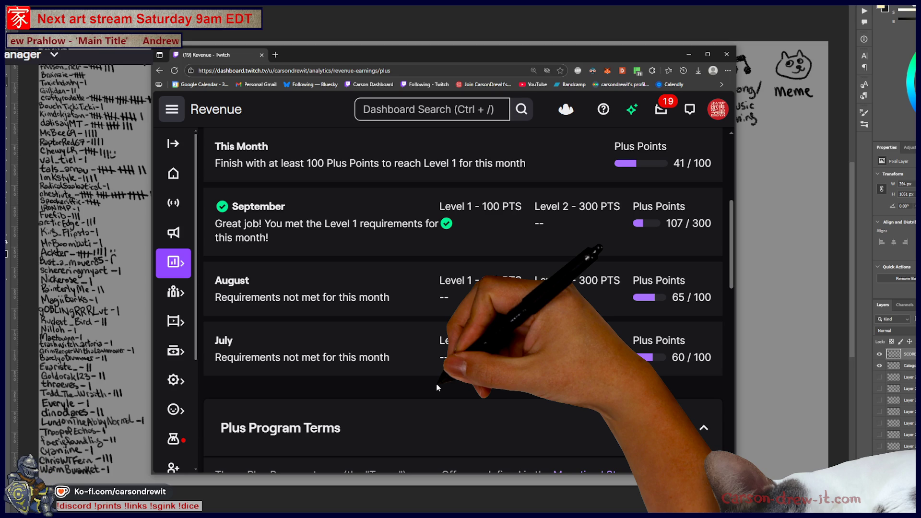
{"action": "scroll", "coordinate": [438, 388], "scroll_direction": "up", "scroll_amount": 2}
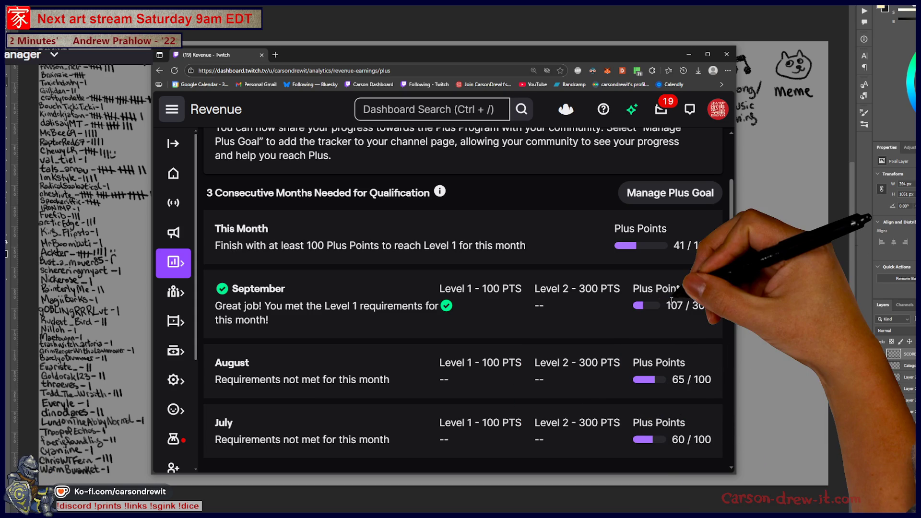
{"action": "scroll", "coordinate": [681, 362], "scroll_direction": "down", "scroll_amount": 2}
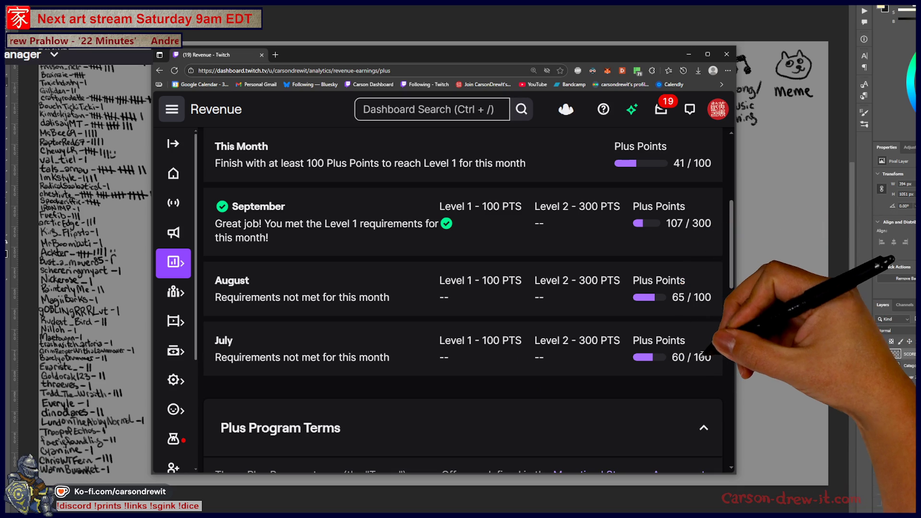
{"action": "scroll", "coordinate": [704, 293], "scroll_direction": "up", "scroll_amount": 1}
{"action": "scroll", "coordinate": [704, 294], "scroll_direction": "up", "scroll_amount": 1}
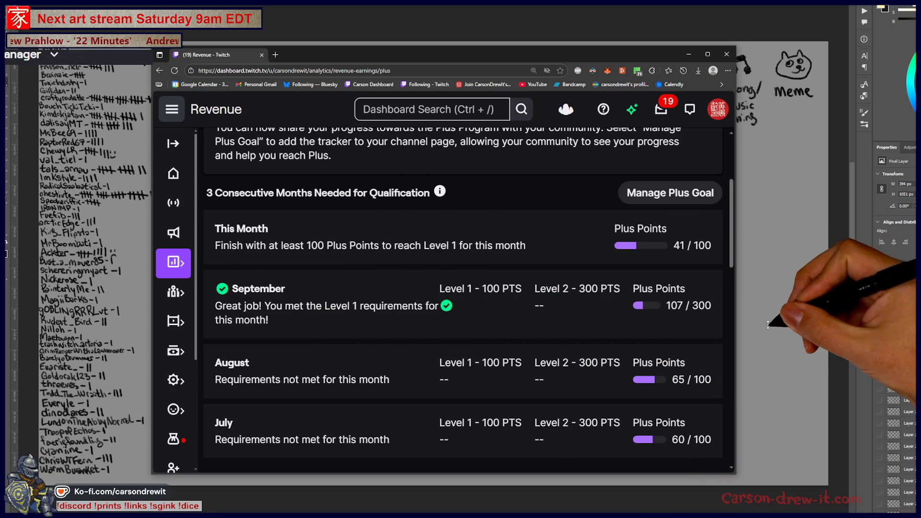
{"action": "scroll", "coordinate": [711, 330], "scroll_direction": "up", "scroll_amount": 1}
{"action": "scroll", "coordinate": [709, 327], "scroll_direction": "up", "scroll_amount": 3}
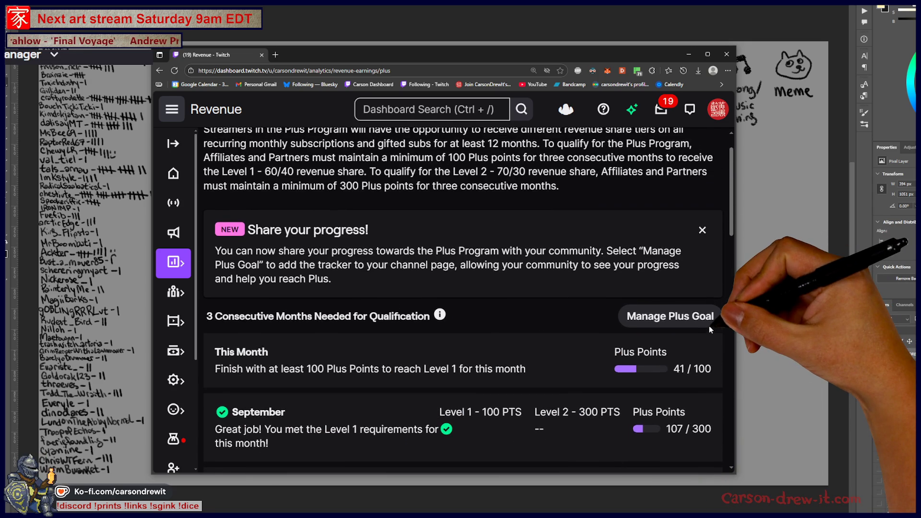
{"action": "scroll", "coordinate": [711, 329], "scroll_direction": "down", "scroll_amount": 2}
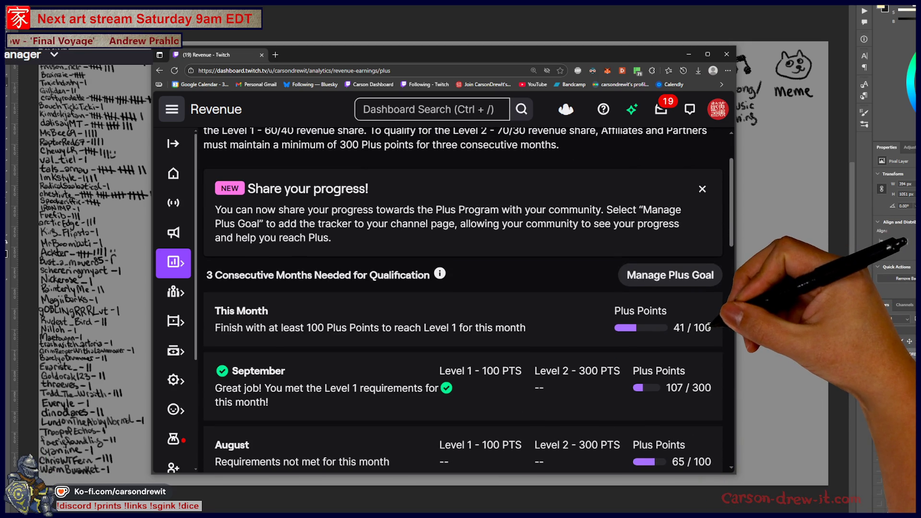
{"action": "scroll", "coordinate": [713, 351], "scroll_direction": "up", "scroll_amount": 1}
{"action": "scroll", "coordinate": [714, 357], "scroll_direction": "up", "scroll_amount": 1}
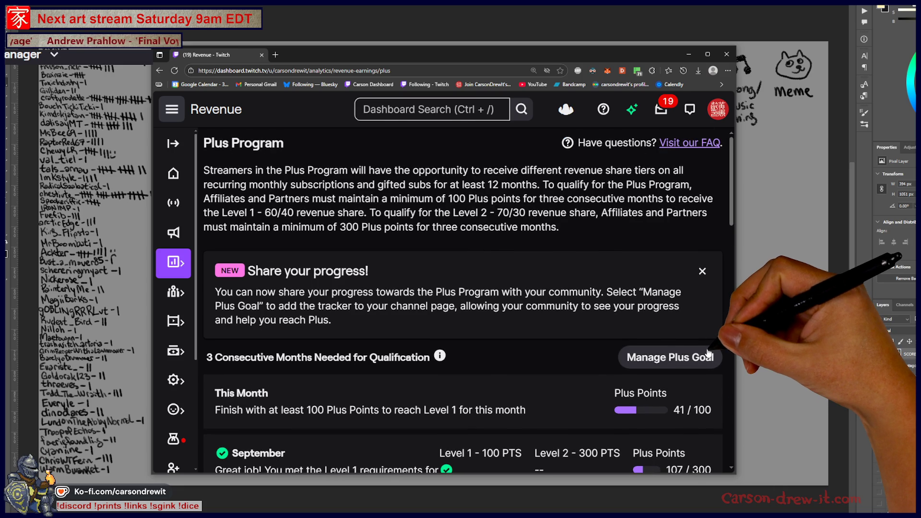
{"action": "scroll", "coordinate": [708, 352], "scroll_direction": "down", "scroll_amount": 3}
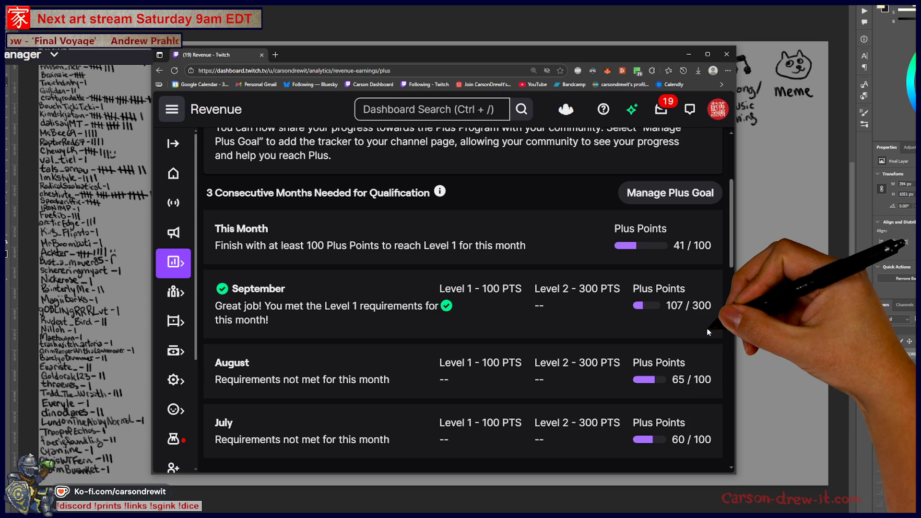
{"action": "scroll", "coordinate": [706, 330], "scroll_direction": "up", "scroll_amount": 3}
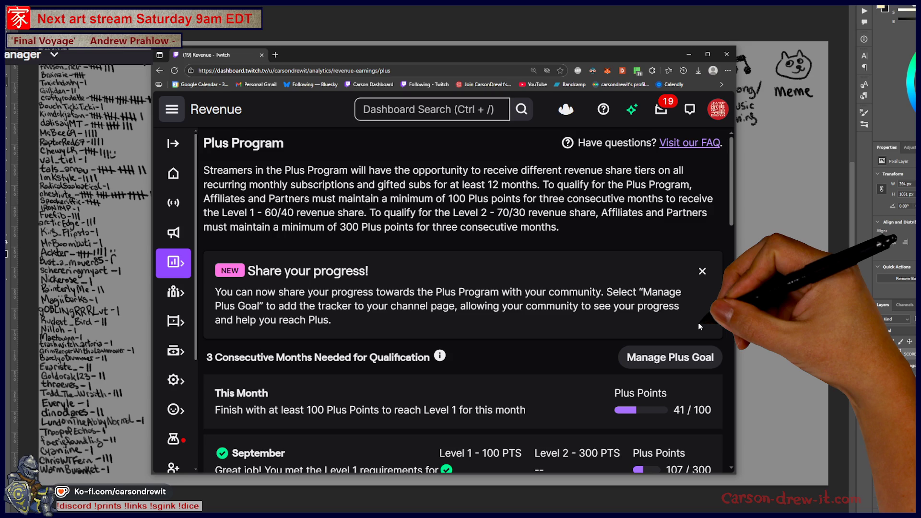
{"action": "scroll", "coordinate": [699, 327], "scroll_direction": "down", "scroll_amount": 3}
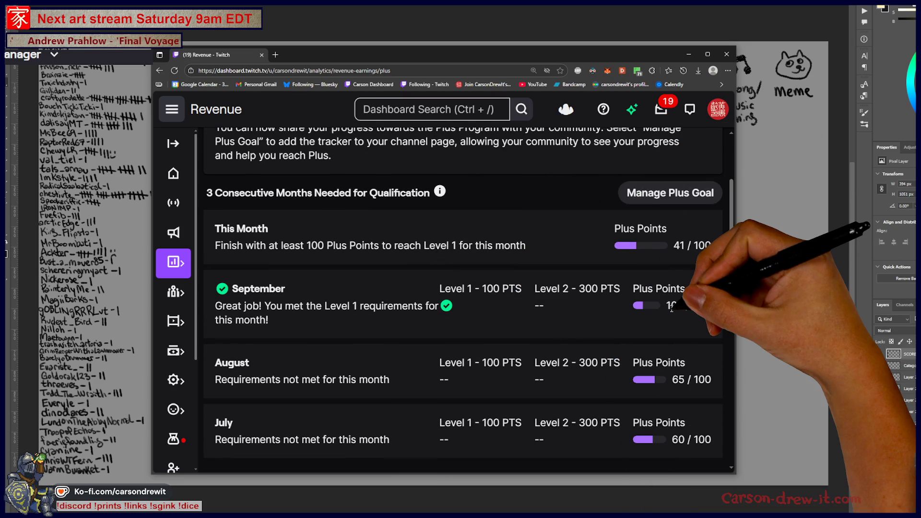
{"action": "scroll", "coordinate": [671, 309], "scroll_direction": "down", "scroll_amount": 5}
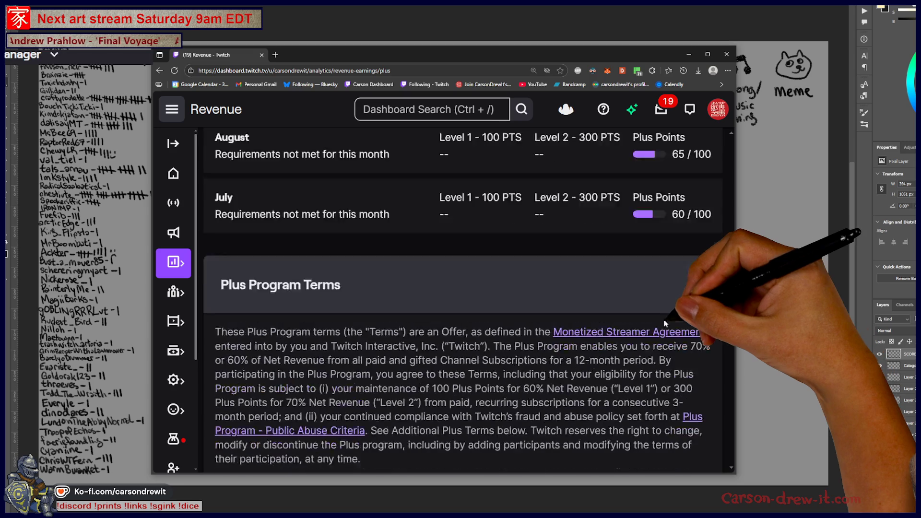
{"action": "scroll", "coordinate": [665, 324], "scroll_direction": "down", "scroll_amount": 5}
{"action": "scroll", "coordinate": [665, 324], "scroll_direction": "up", "scroll_amount": 3}
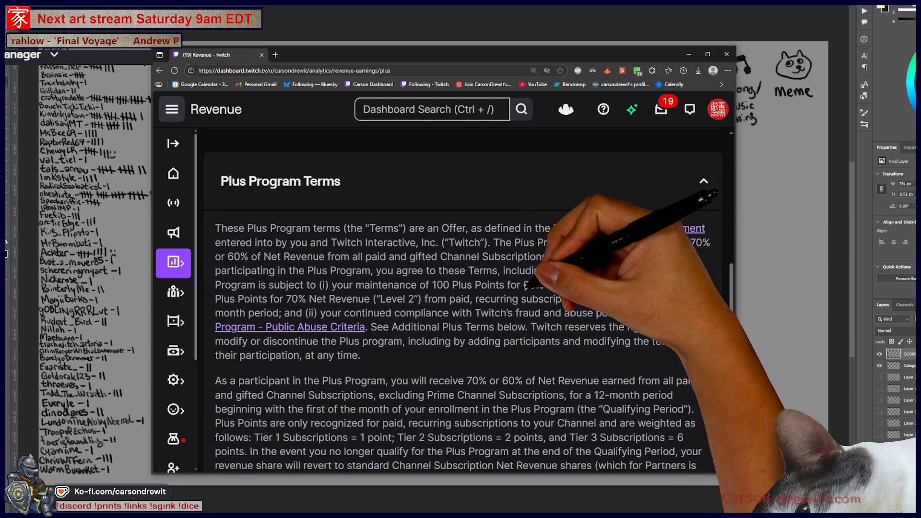
Highlight the 60% figure in the terms, then scroll back up to the Plus Program header.
{"action": "left_click_drag", "start_coordinate": [525, 287], "coordinate": [539, 286]}
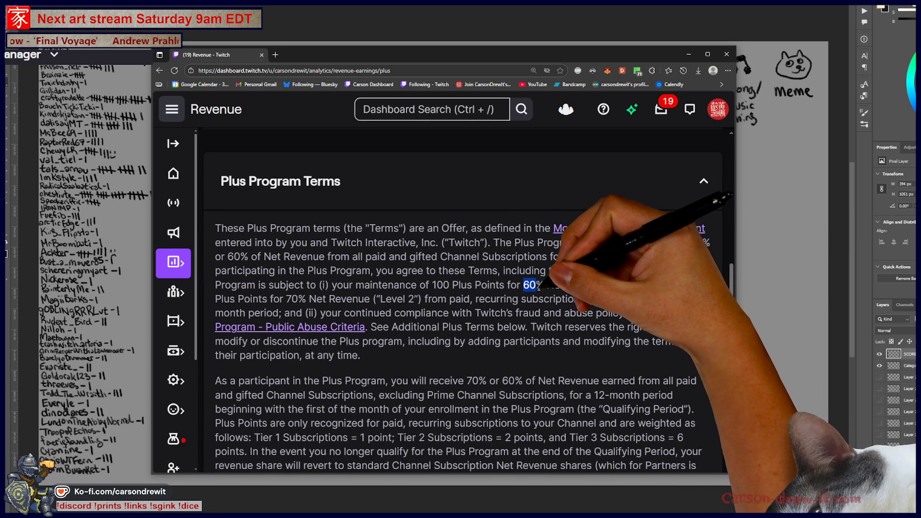
{"action": "left_click", "coordinate": [538, 317]}
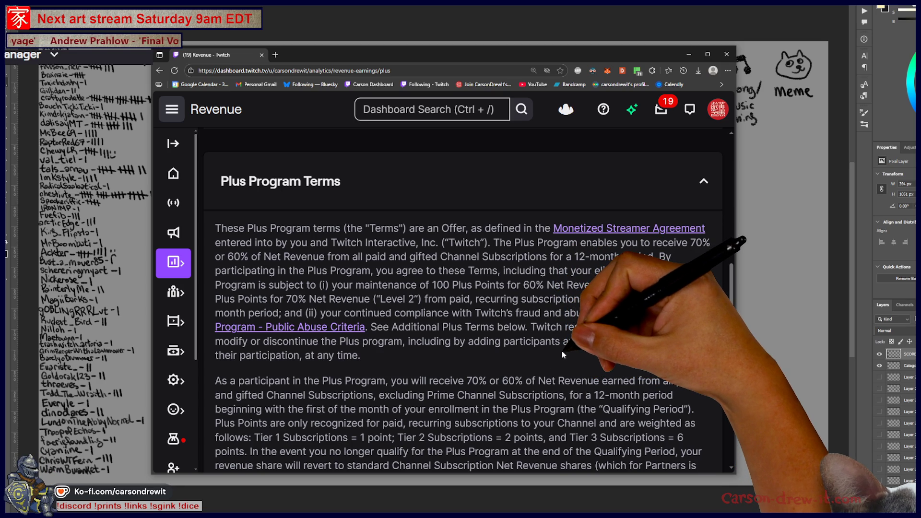
{"action": "scroll", "coordinate": [562, 351], "scroll_direction": "up", "scroll_amount": 4}
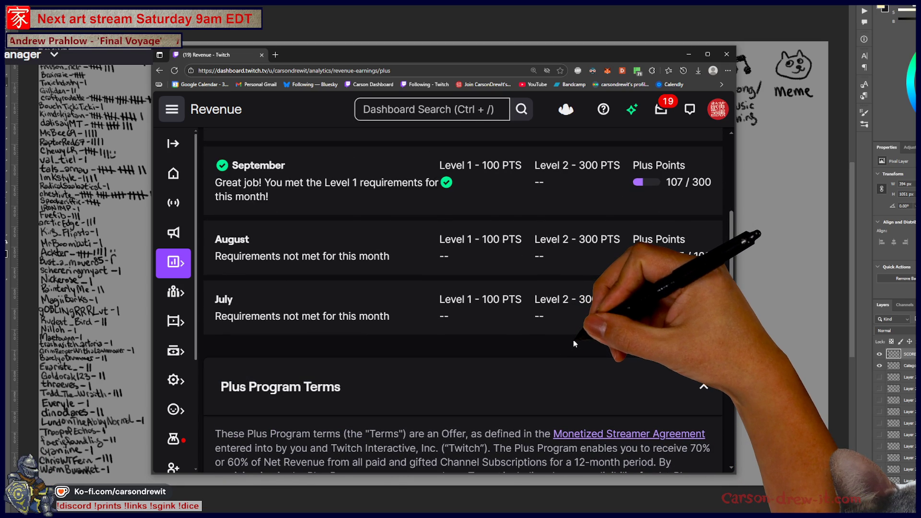
{"action": "scroll", "coordinate": [574, 339], "scroll_direction": "up", "scroll_amount": 3}
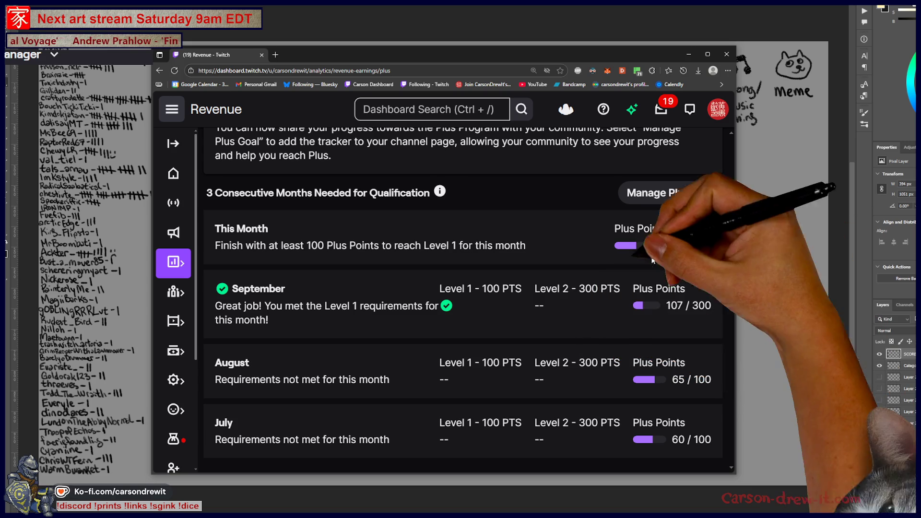
{"action": "scroll", "coordinate": [589, 313], "scroll_direction": "up", "scroll_amount": 3}
{"action": "scroll", "coordinate": [590, 317], "scroll_direction": "up", "scroll_amount": 1}
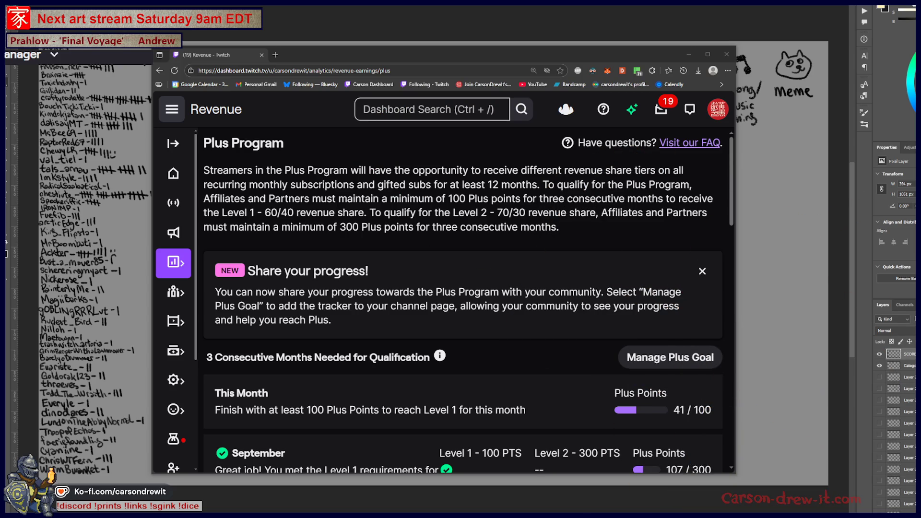
Reset the page zoom to 100%, minimize the browser, and return to Discord's showcase channel.
{"action": "key", "text": "ctrl+minus"}
{"action": "key", "text": "ctrl+minus"}
{"action": "key", "text": "ctrl+minus"}
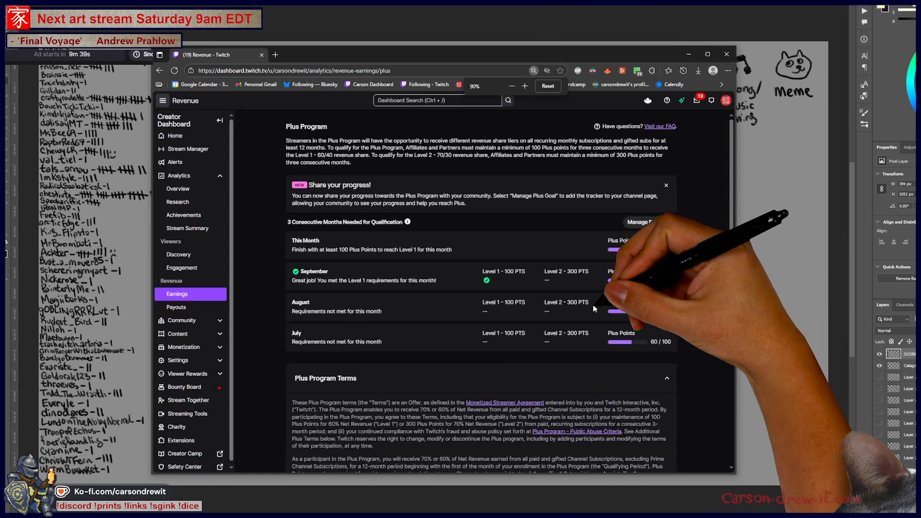
{"action": "key", "text": "ctrl+plus"}
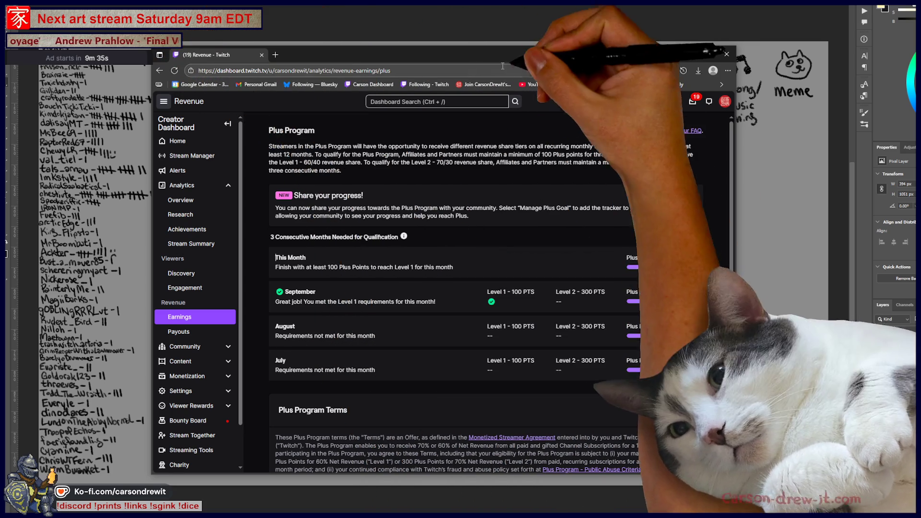
{"action": "left_click", "coordinate": [312, 45]}
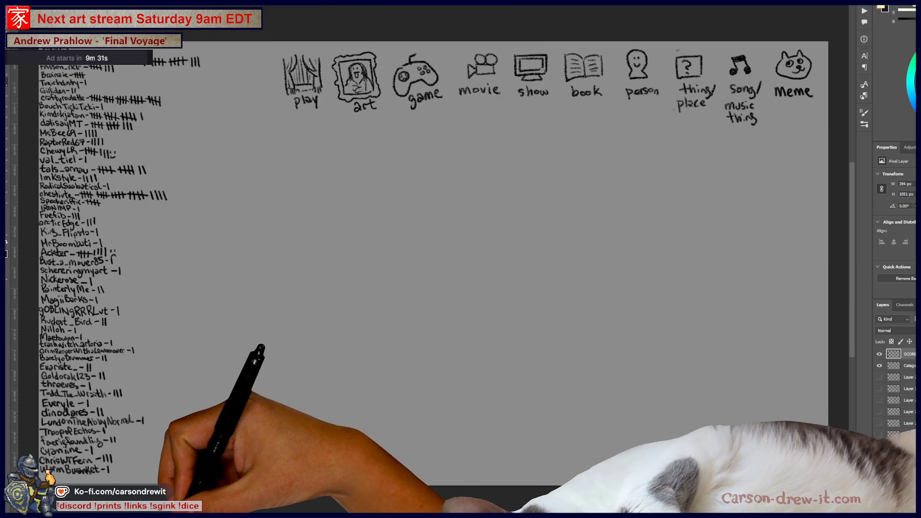
{"action": "left_click", "coordinate": [164, 480]}
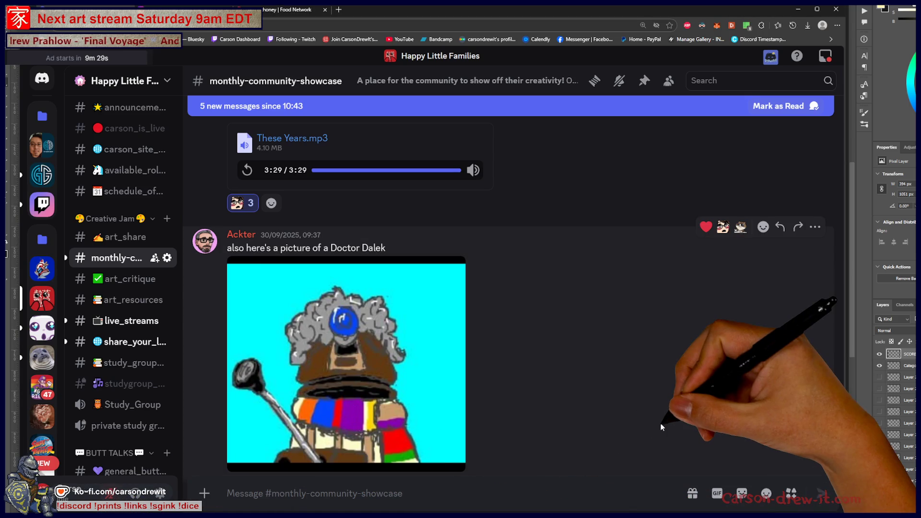
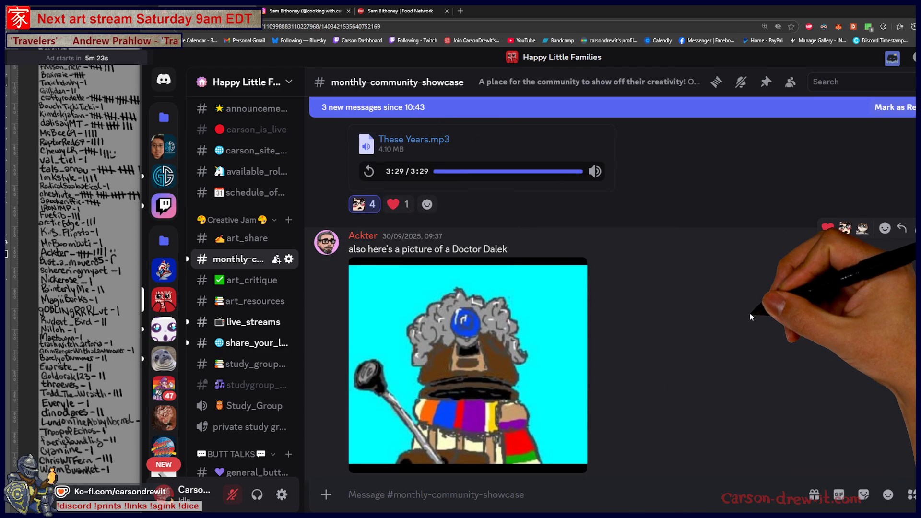
Scroll to the Doctor Dalek picture and view it full size, then close it.
{"action": "scroll", "coordinate": [751, 315], "scroll_direction": "down", "scroll_amount": 2}
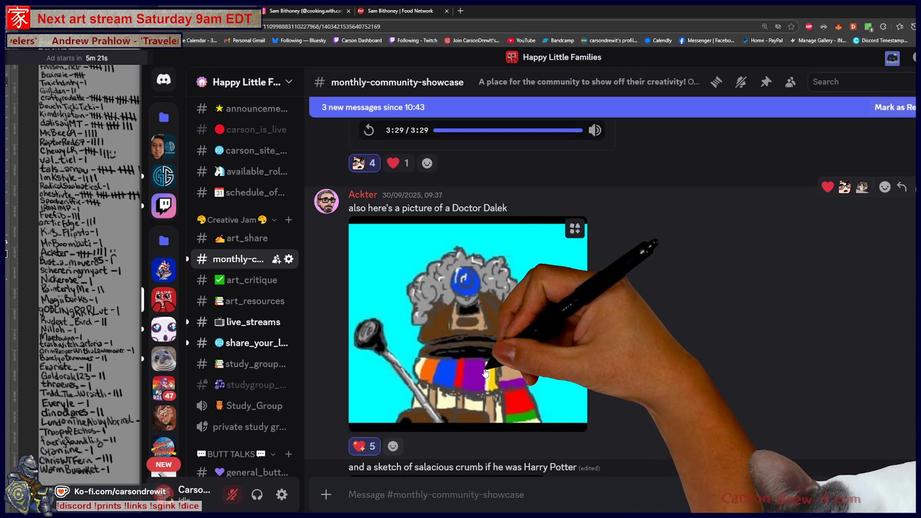
{"action": "left_click", "coordinate": [486, 373]}
{"action": "left_click", "coordinate": [818, 355]}
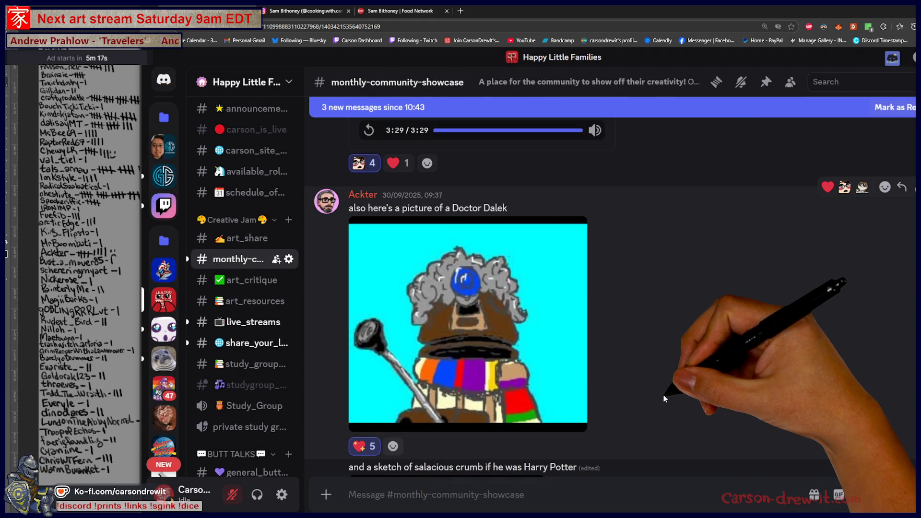
Scroll down until the salacious crumb Harry Potter sketch and its reactions are visible.
{"action": "scroll", "coordinate": [666, 398], "scroll_direction": "down", "scroll_amount": 4}
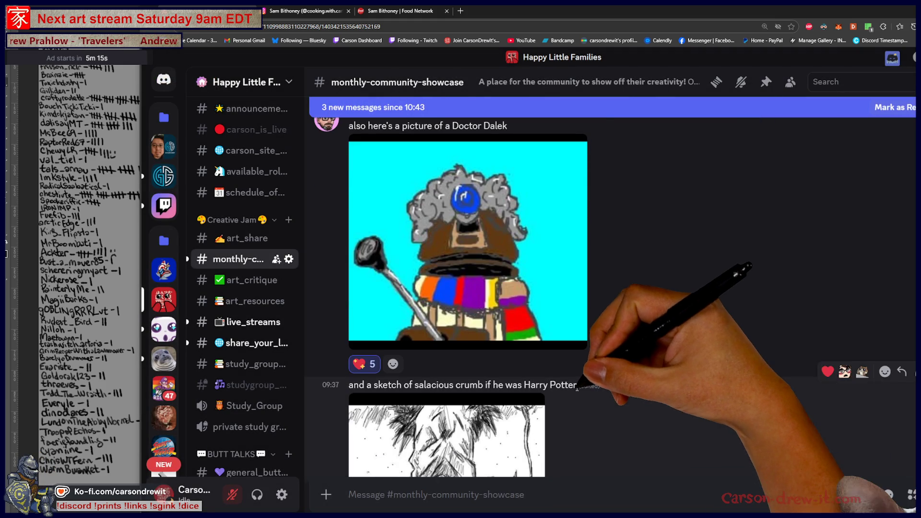
{"action": "scroll", "coordinate": [738, 373], "scroll_direction": "down", "scroll_amount": 4}
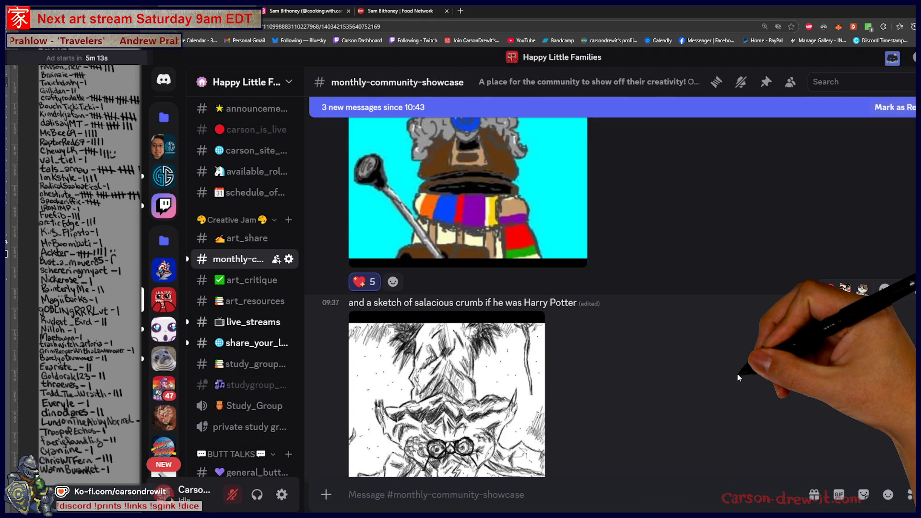
{"action": "scroll", "coordinate": [739, 374], "scroll_direction": "down", "scroll_amount": 4}
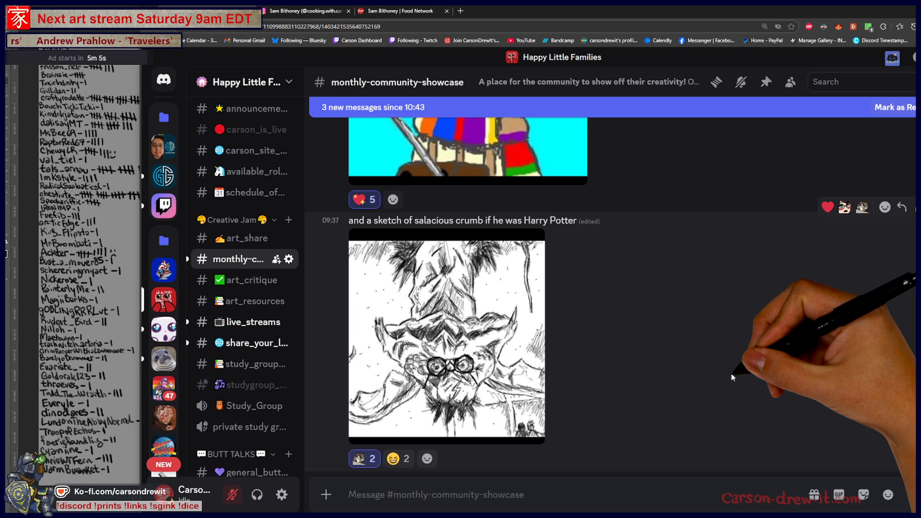
View the salacious crumb Harry Potter sketch full size, then add a 😆 reaction, bringing it to 3.
{"action": "left_click", "coordinate": [500, 407]}
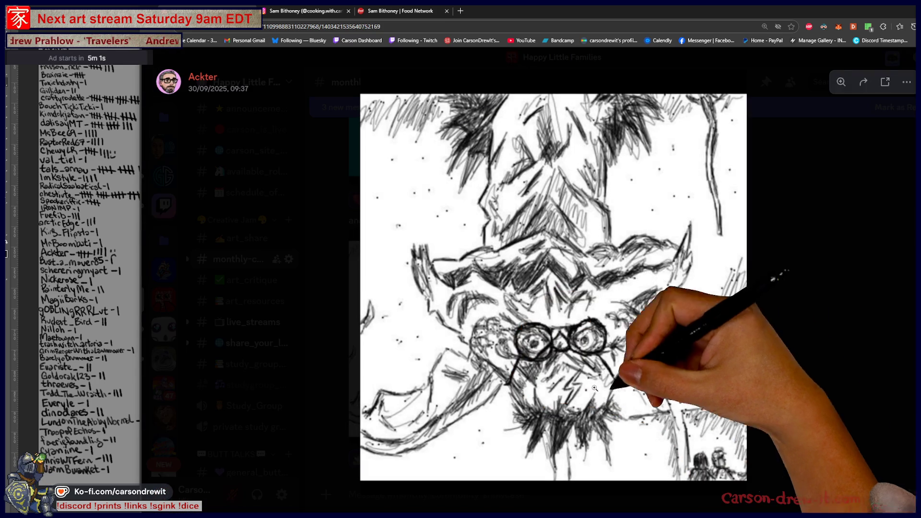
{"action": "left_click", "coordinate": [782, 395]}
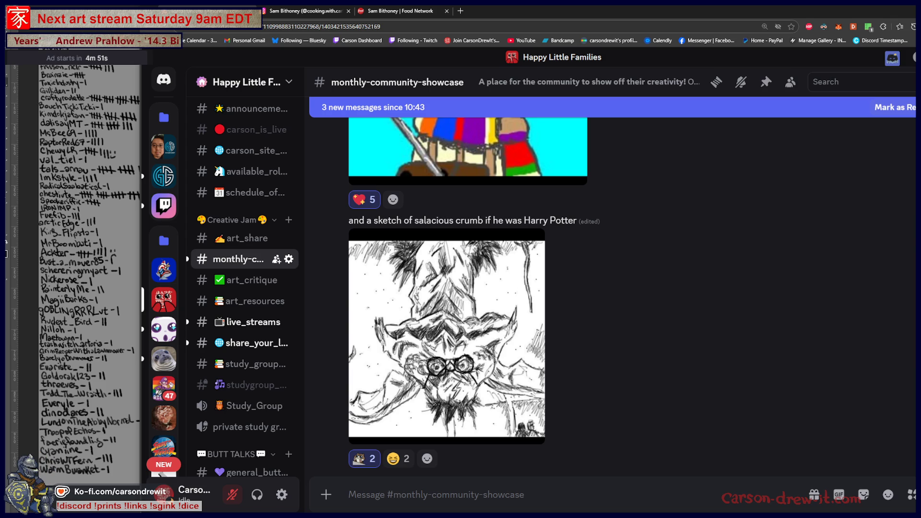
{"action": "left_click", "coordinate": [398, 459]}
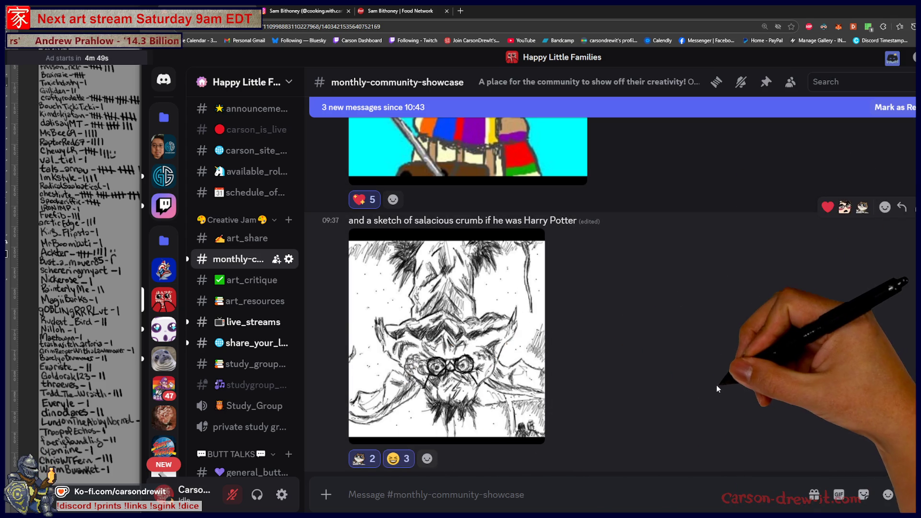
Heart the 1 October two-picture post, raising hearts to 3, and view its pictures full size.
{"action": "scroll", "coordinate": [717, 386], "scroll_direction": "down", "scroll_amount": 3}
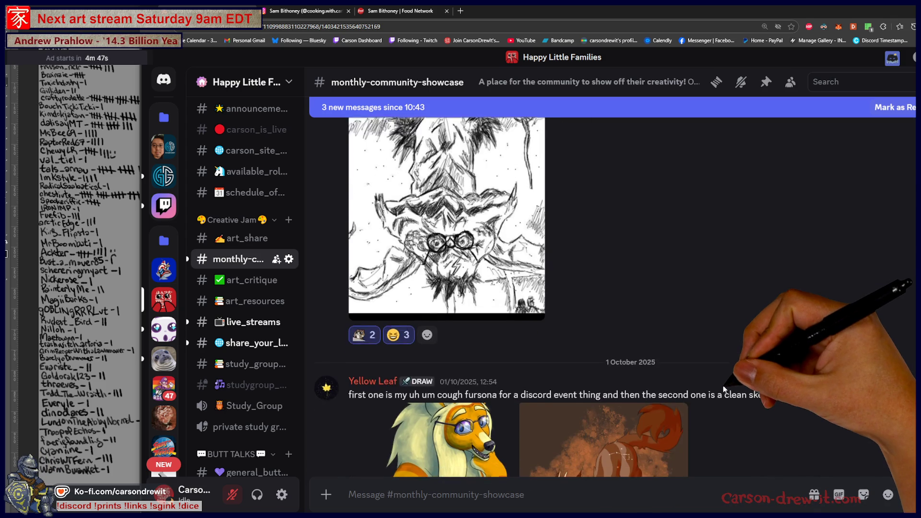
{"action": "scroll", "coordinate": [748, 295], "scroll_direction": "down", "scroll_amount": 3}
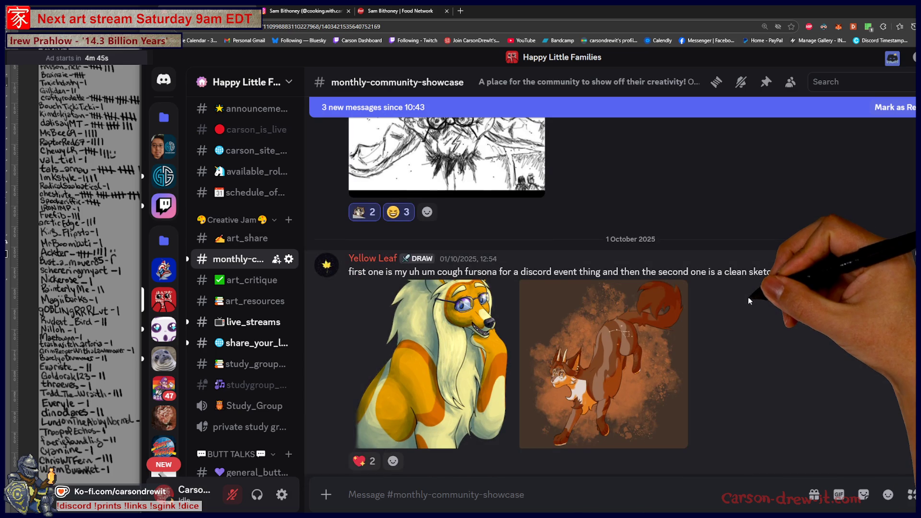
{"action": "scroll", "coordinate": [748, 298], "scroll_direction": "down", "scroll_amount": 1}
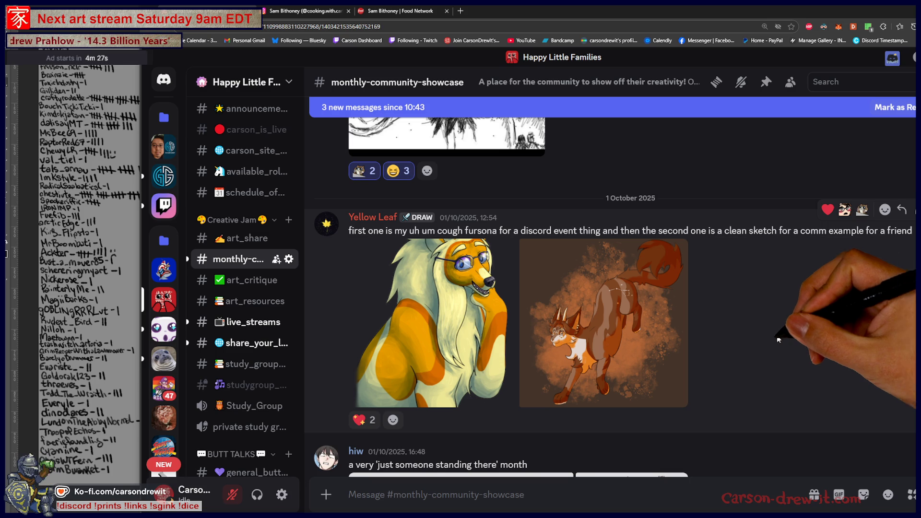
{"action": "left_click", "coordinate": [363, 420]}
{"action": "left_click", "coordinate": [443, 380]}
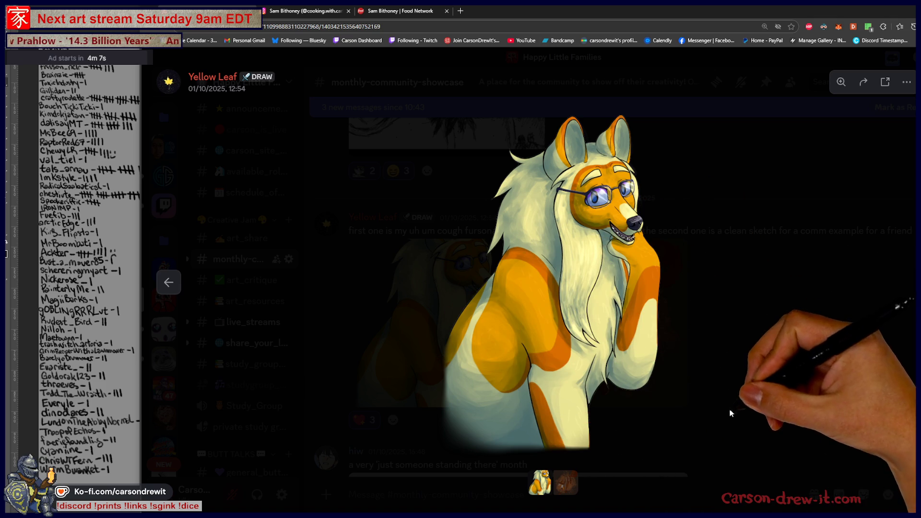
{"action": "key", "text": "Right"}
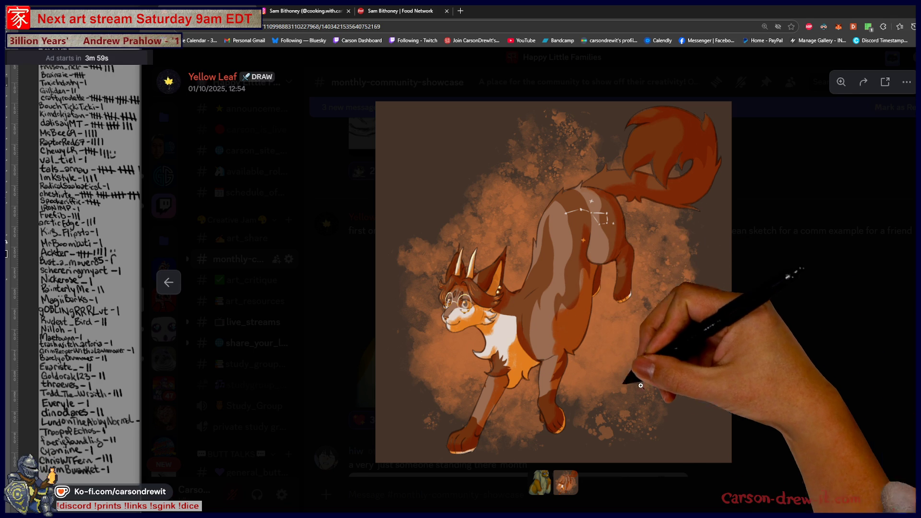
Zoom in on the cat's face and back out, flip between the dog and cat pictures, then close the viewer.
{"action": "left_click", "coordinate": [449, 310]}
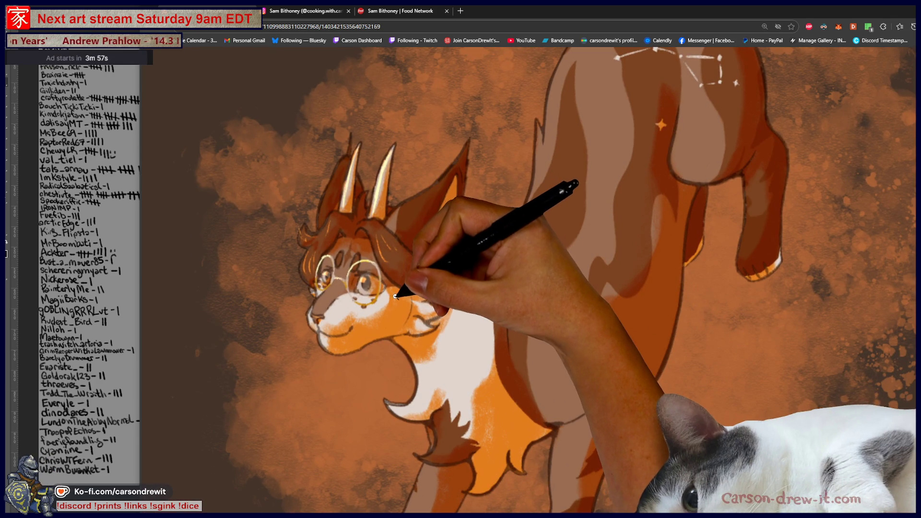
{"action": "left_click", "coordinate": [530, 330]}
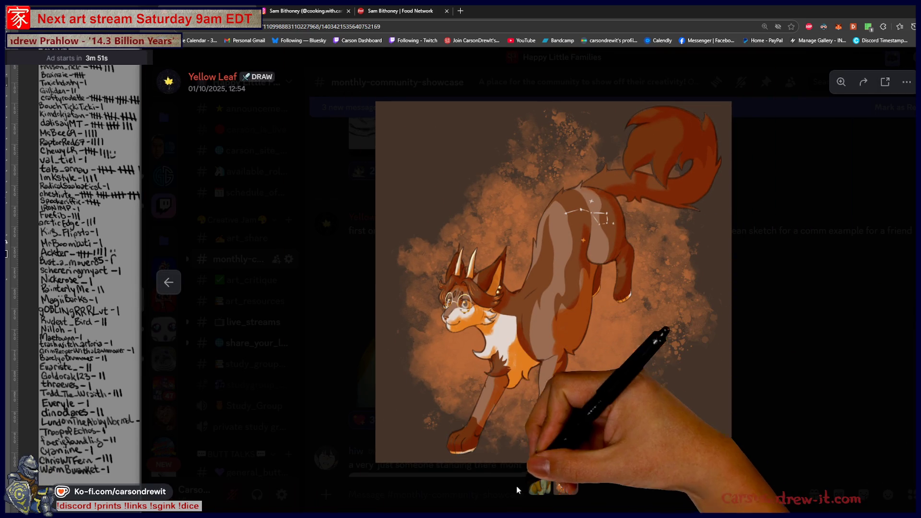
{"action": "left_click", "coordinate": [542, 484]}
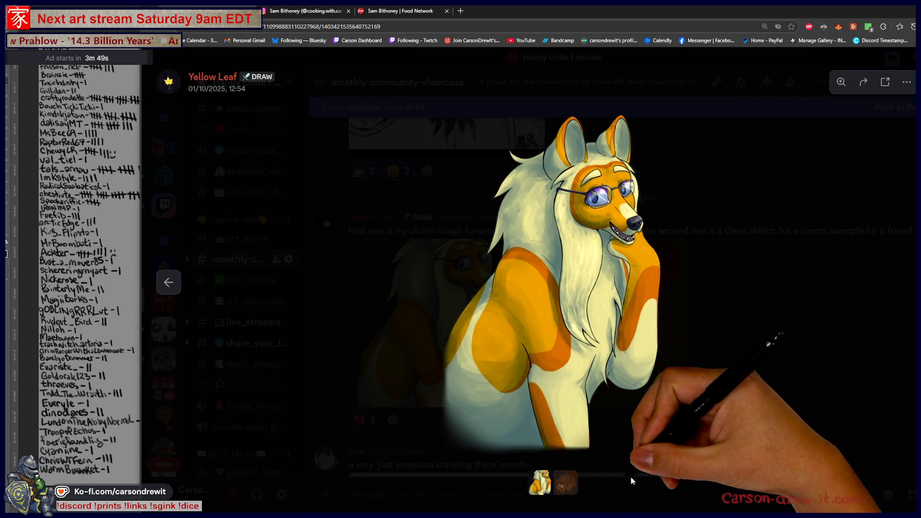
{"action": "left_click", "coordinate": [565, 483]}
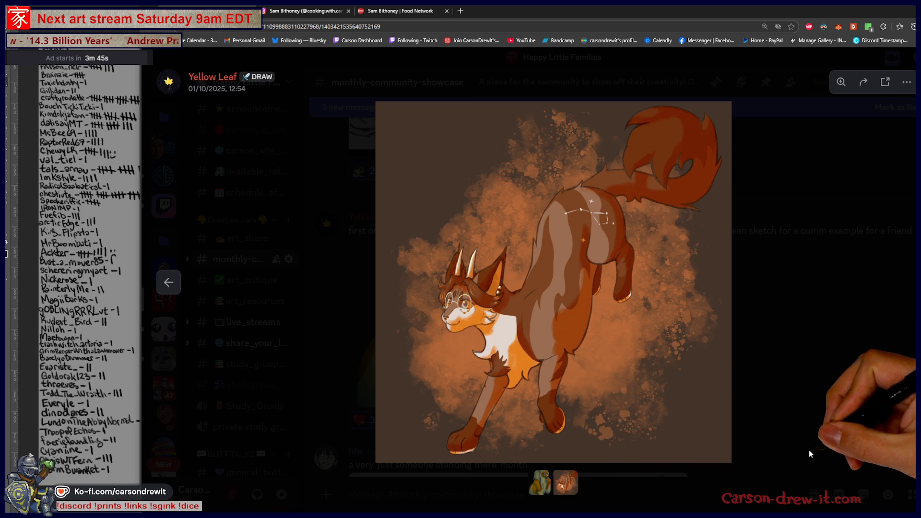
{"action": "left_click", "coordinate": [818, 425]}
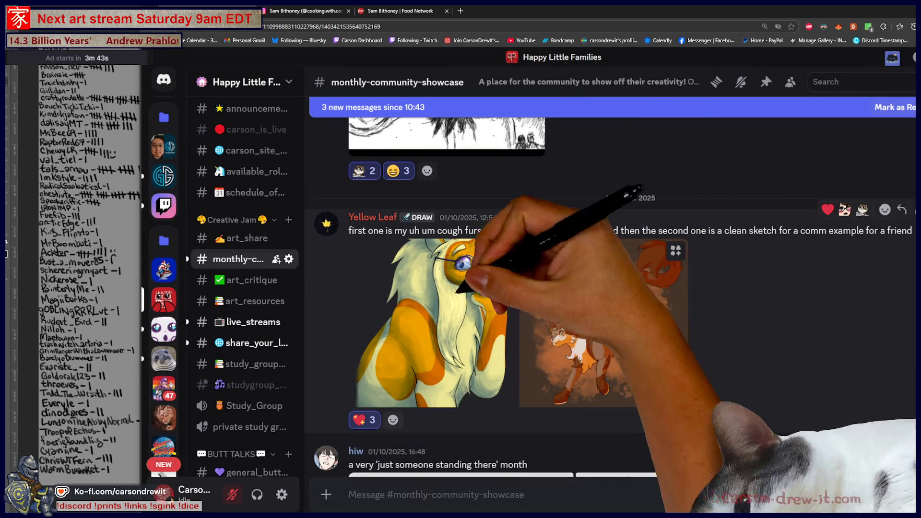
Scroll to the three-image 'just someone standing there' post and open its chlorine character sheet full size.
{"action": "scroll", "coordinate": [843, 352], "scroll_direction": "down", "scroll_amount": 4}
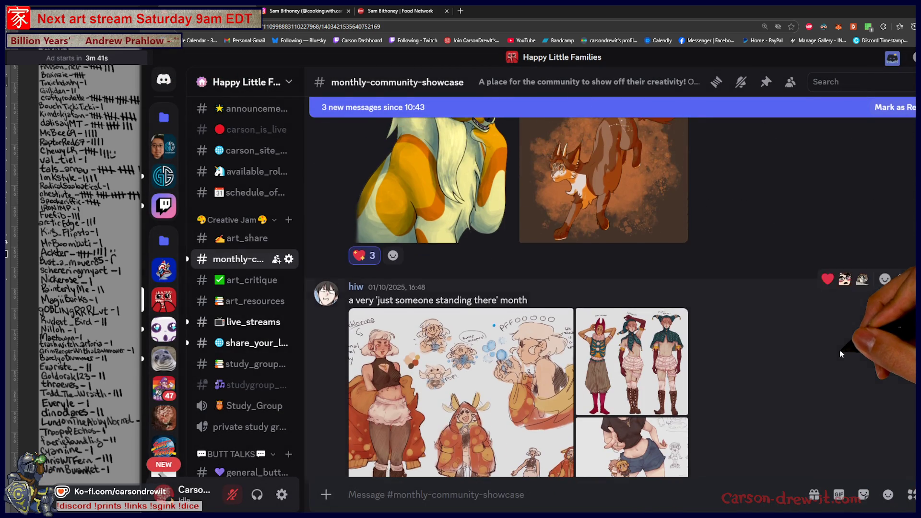
{"action": "scroll", "coordinate": [840, 350], "scroll_direction": "down", "scroll_amount": 3}
{"action": "scroll", "coordinate": [840, 350], "scroll_direction": "up", "scroll_amount": 2}
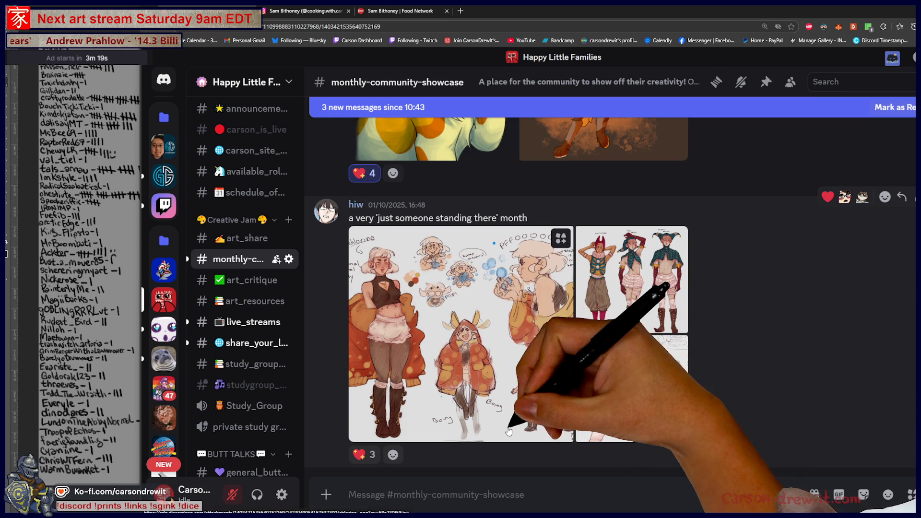
{"action": "left_click", "coordinate": [447, 386]}
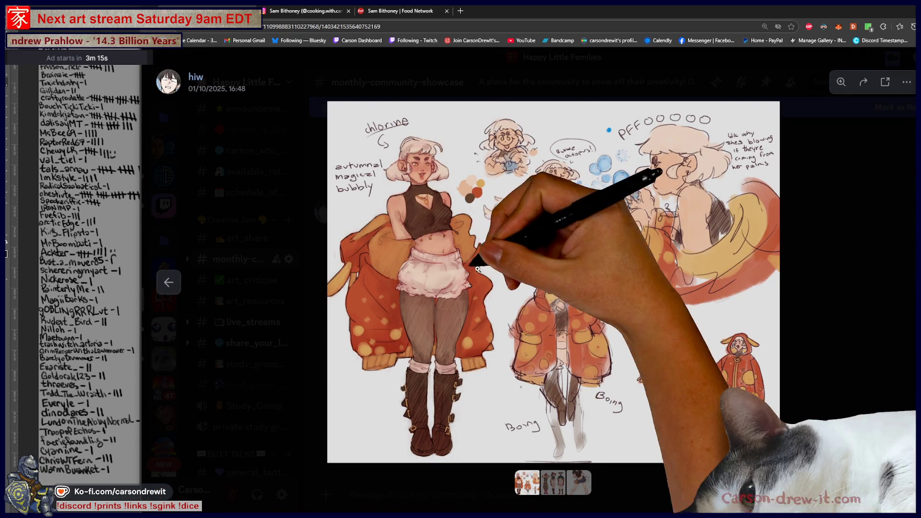
Pan around the chlorine character sheet to read its sketches and notes, then close the viewer.
{"action": "scroll", "coordinate": [388, 210], "scroll_direction": "up", "scroll_amount": 5}
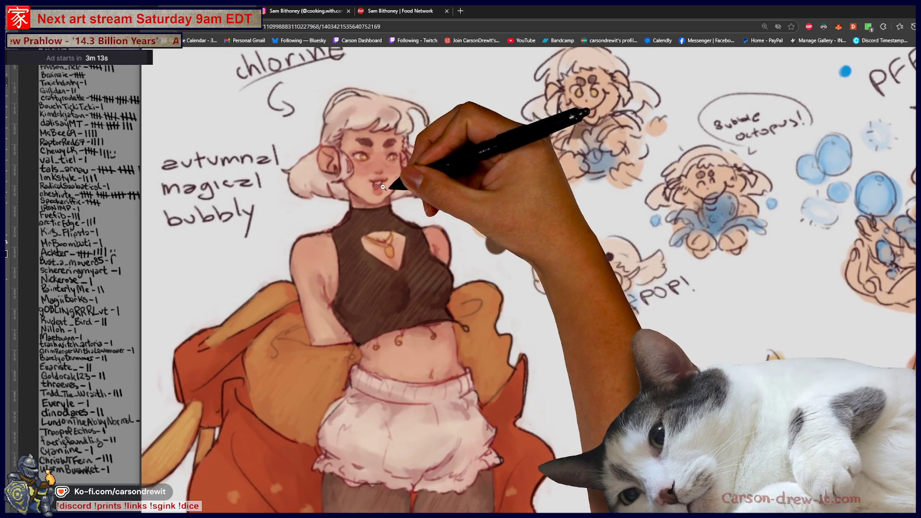
{"action": "scroll", "coordinate": [440, 196], "scroll_direction": "down", "scroll_amount": 5}
{"action": "scroll", "coordinate": [442, 199], "scroll_direction": "up", "scroll_amount": 6}
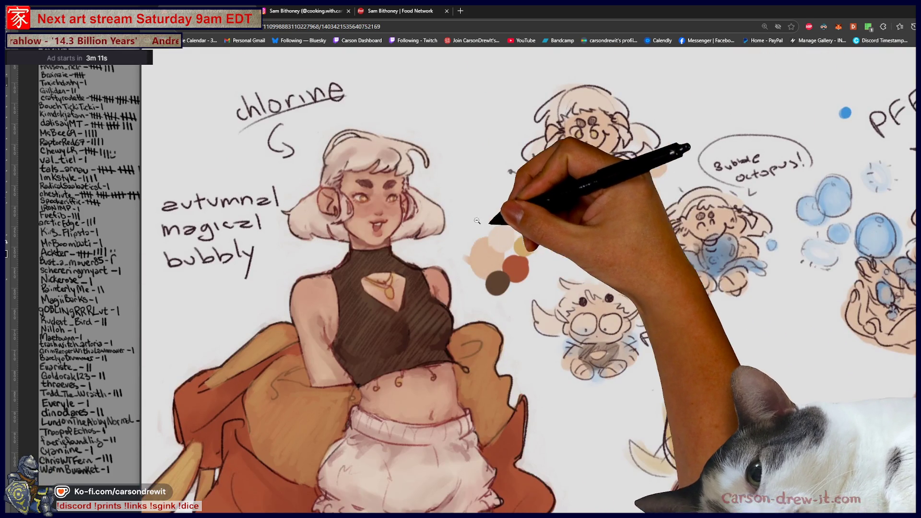
{"action": "scroll", "coordinate": [516, 239], "scroll_direction": "down", "scroll_amount": 5}
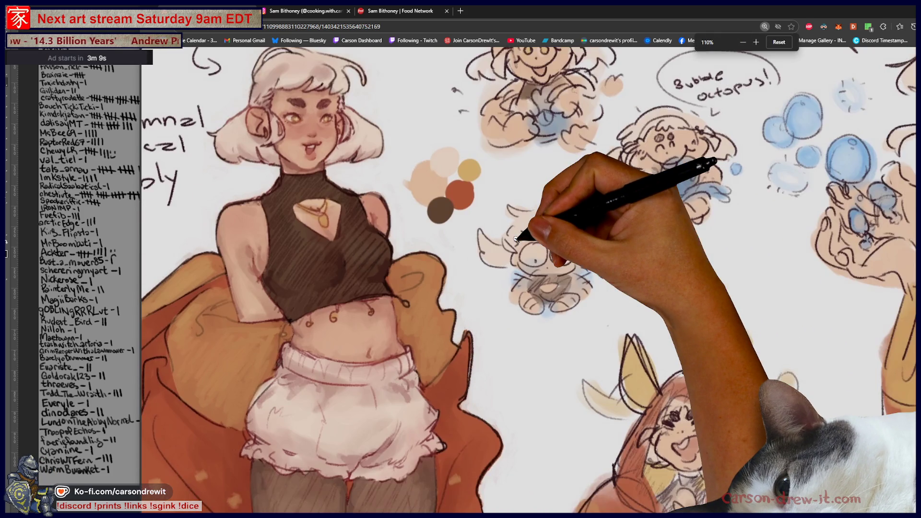
{"action": "scroll", "coordinate": [516, 238], "scroll_direction": "down", "scroll_amount": 1}
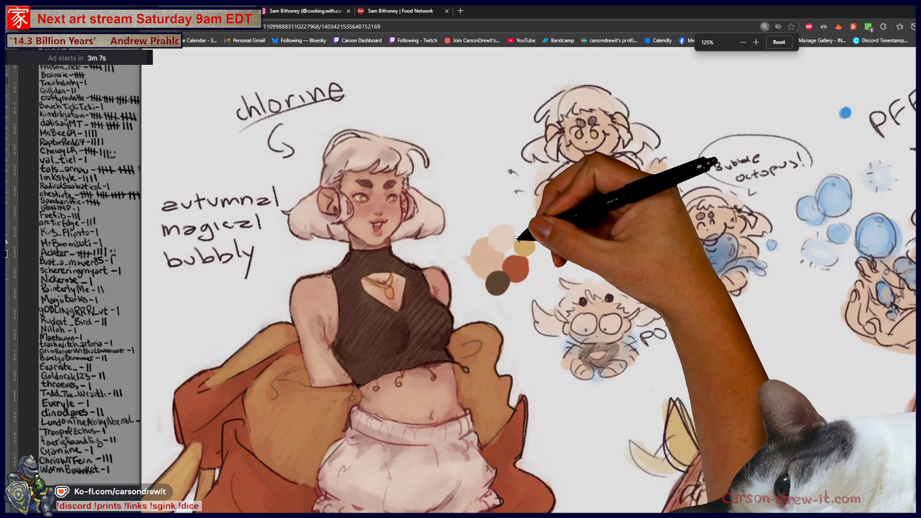
{"action": "scroll", "coordinate": [516, 239], "scroll_direction": "up", "scroll_amount": 3}
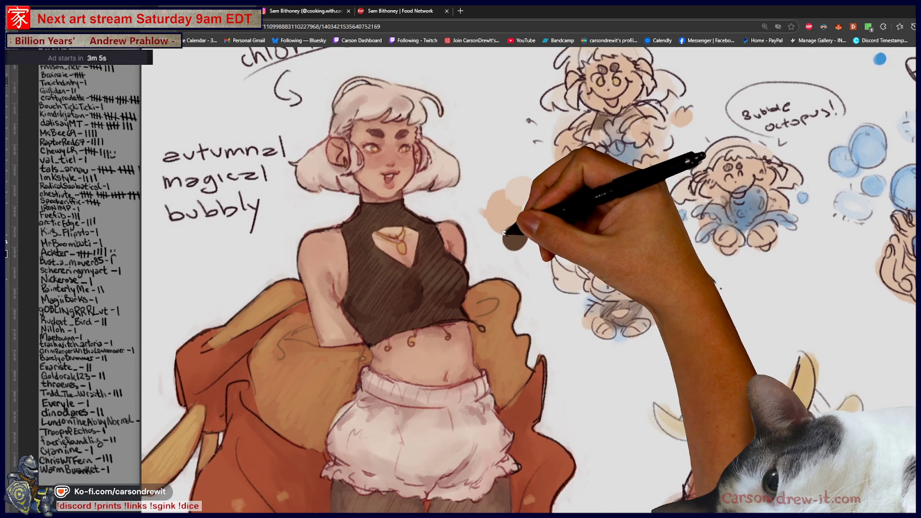
{"action": "scroll", "coordinate": [504, 234], "scroll_direction": "up", "scroll_amount": 1}
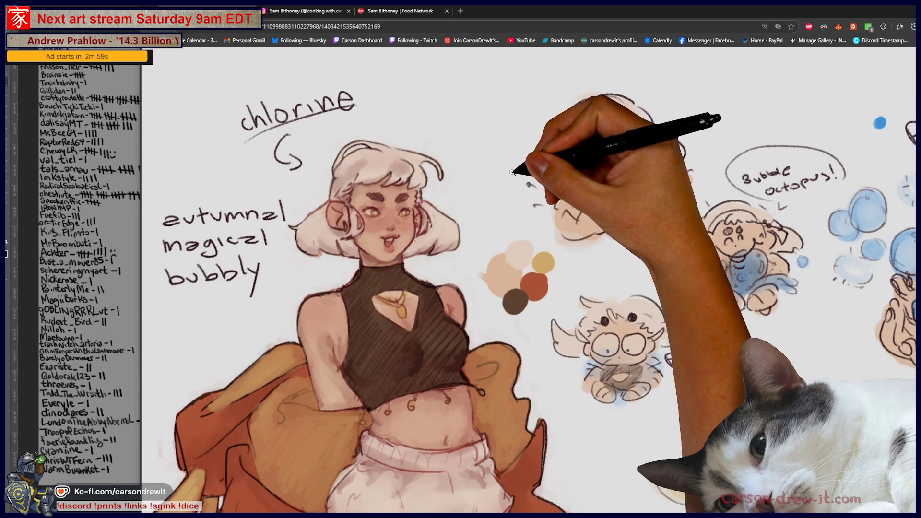
{"action": "scroll", "coordinate": [514, 178], "scroll_direction": "down", "scroll_amount": 2}
{"action": "scroll", "coordinate": [503, 173], "scroll_direction": "down", "scroll_amount": 4}
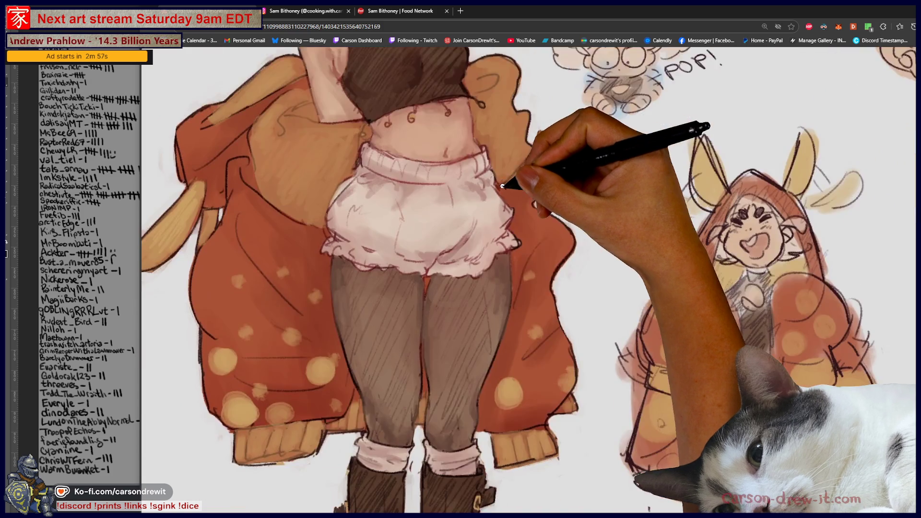
{"action": "scroll", "coordinate": [505, 193], "scroll_direction": "down", "scroll_amount": 2}
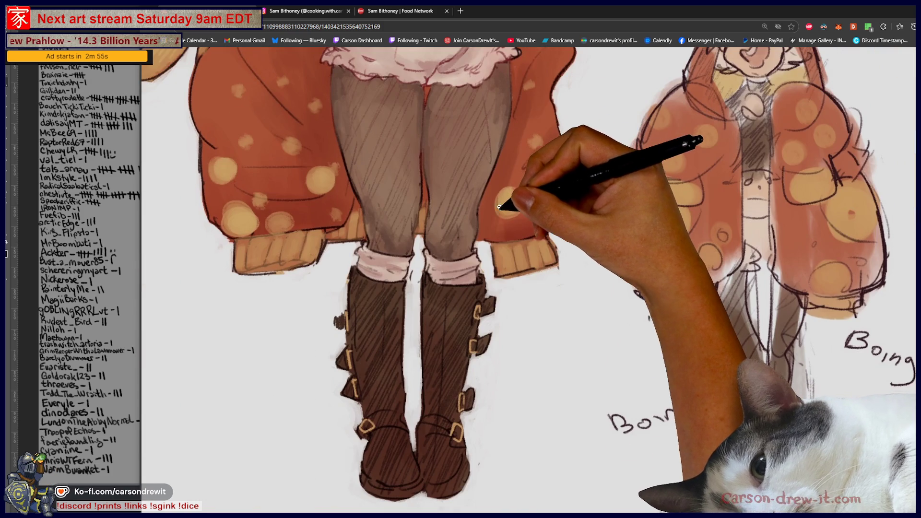
{"action": "scroll", "coordinate": [543, 417], "scroll_direction": "up", "scroll_amount": 4}
{"action": "scroll", "coordinate": [540, 399], "scroll_direction": "up", "scroll_amount": 1}
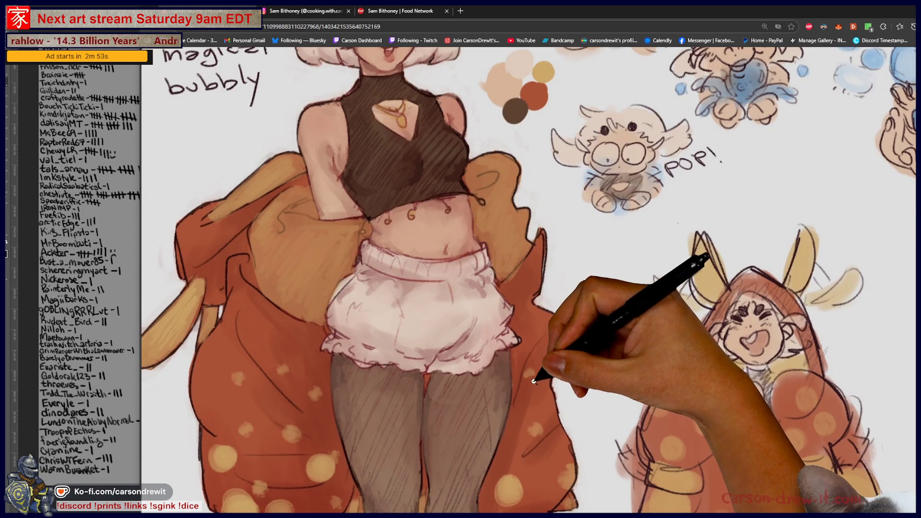
{"action": "scroll", "coordinate": [540, 381], "scroll_direction": "up", "scroll_amount": 2}
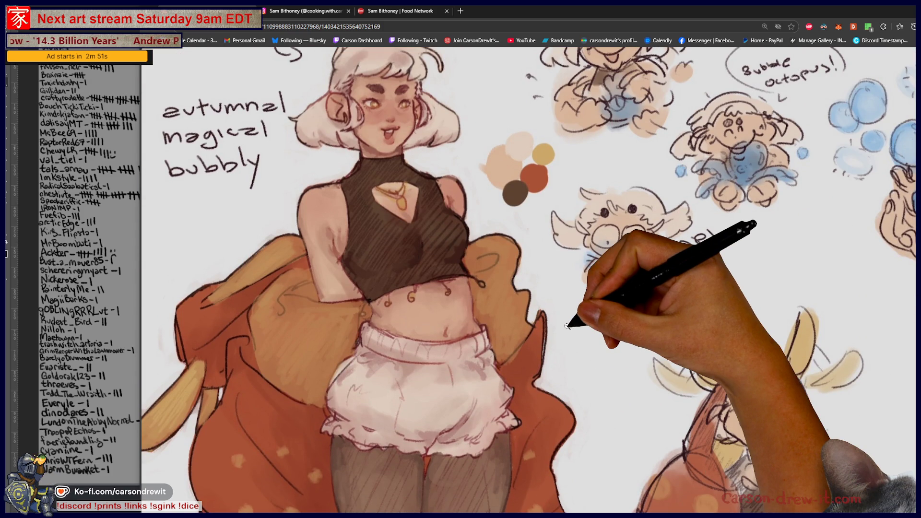
{"action": "scroll", "coordinate": [567, 326], "scroll_direction": "down", "scroll_amount": 2}
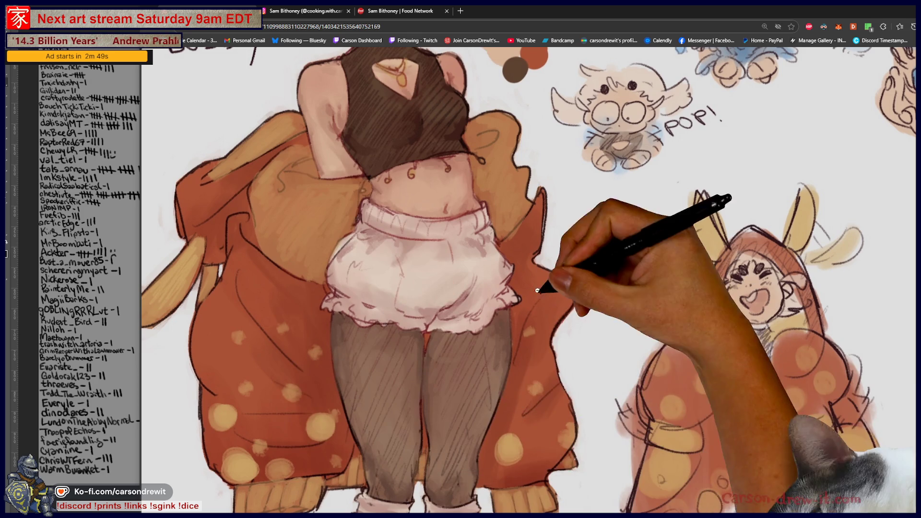
{"action": "scroll", "coordinate": [259, 339], "scroll_direction": "down", "scroll_amount": 5}
{"action": "scroll", "coordinate": [266, 338], "scroll_direction": "up", "scroll_amount": 5}
{"action": "scroll", "coordinate": [269, 351], "scroll_direction": "down", "scroll_amount": 3}
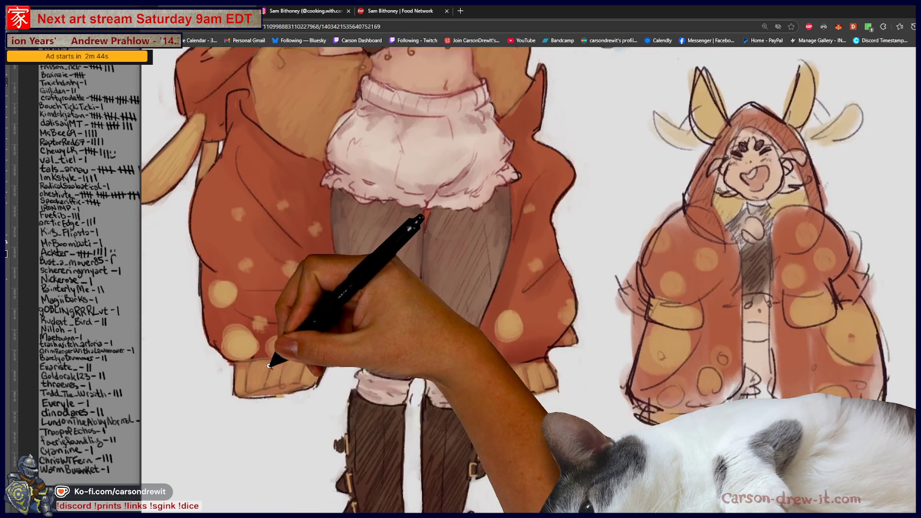
{"action": "scroll", "coordinate": [288, 367], "scroll_direction": "down", "scroll_amount": 3}
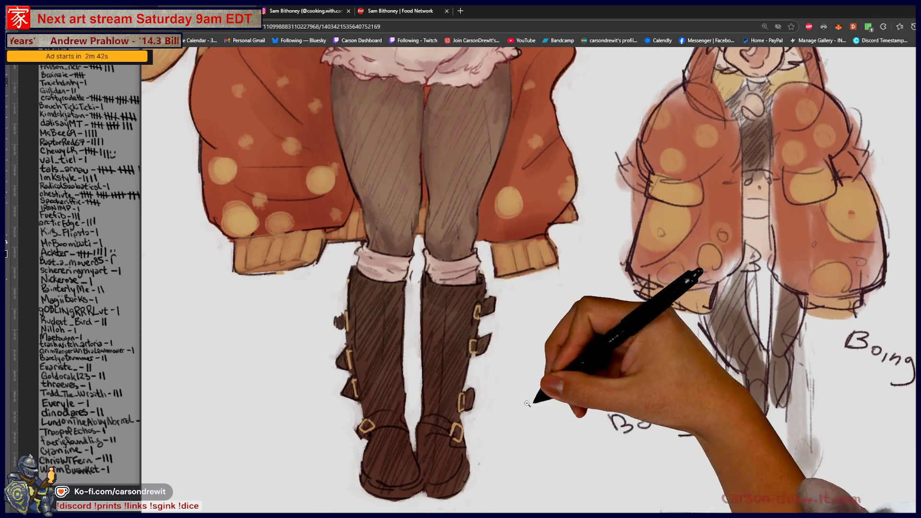
{"action": "scroll", "coordinate": [576, 401], "scroll_direction": "up", "scroll_amount": 4}
{"action": "scroll", "coordinate": [598, 404], "scroll_direction": "up", "scroll_amount": 5}
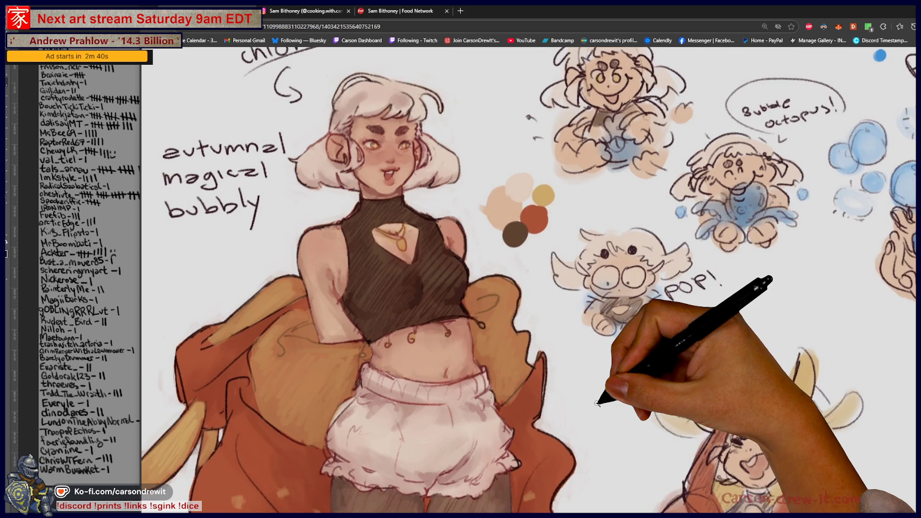
{"action": "scroll", "coordinate": [638, 384], "scroll_direction": "up", "scroll_amount": 1}
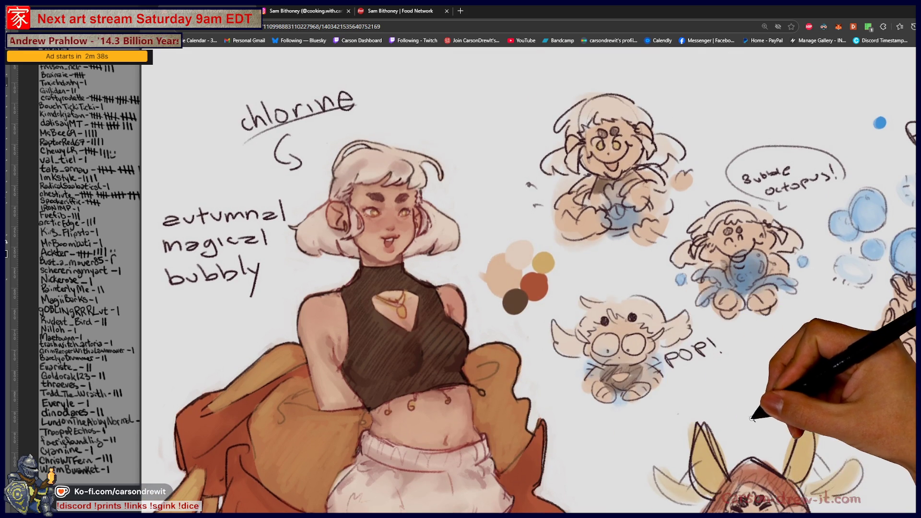
{"action": "scroll", "coordinate": [753, 419], "scroll_direction": "right", "scroll_amount": 7}
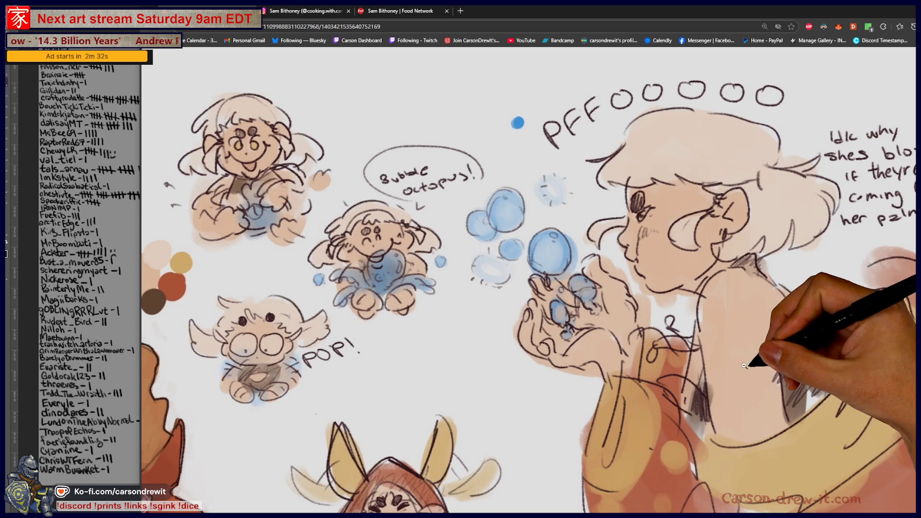
{"action": "scroll", "coordinate": [849, 312], "scroll_direction": "down", "scroll_amount": 6}
{"action": "scroll", "coordinate": [701, 343], "scroll_direction": "down", "scroll_amount": 3}
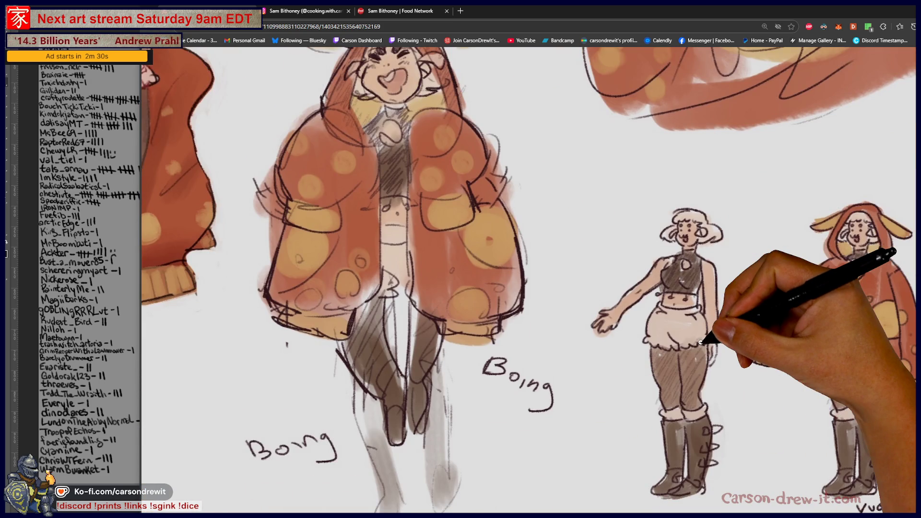
{"action": "scroll", "coordinate": [678, 353], "scroll_direction": "left", "scroll_amount": 5}
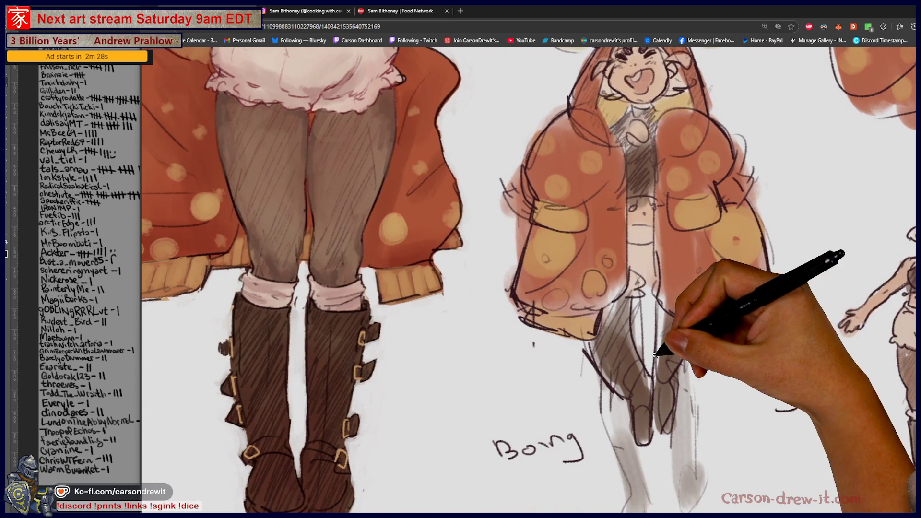
{"action": "scroll", "coordinate": [650, 357], "scroll_direction": "up", "scroll_amount": 4}
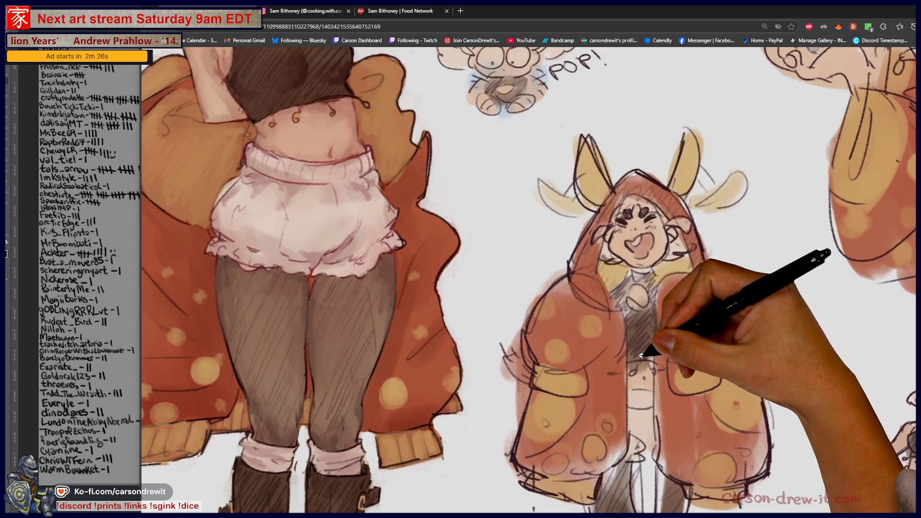
{"action": "scroll", "coordinate": [642, 355], "scroll_direction": "up", "scroll_amount": 5}
{"action": "scroll", "coordinate": [597, 329], "scroll_direction": "left", "scroll_amount": 3}
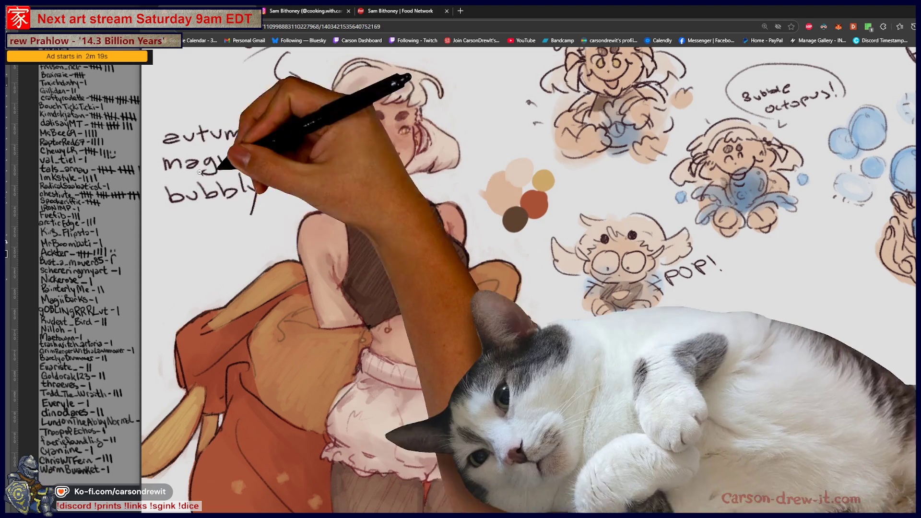
{"action": "scroll", "coordinate": [199, 172], "scroll_direction": "down", "scroll_amount": 3}
{"action": "scroll", "coordinate": [699, 267], "scroll_direction": "up", "scroll_amount": 5}
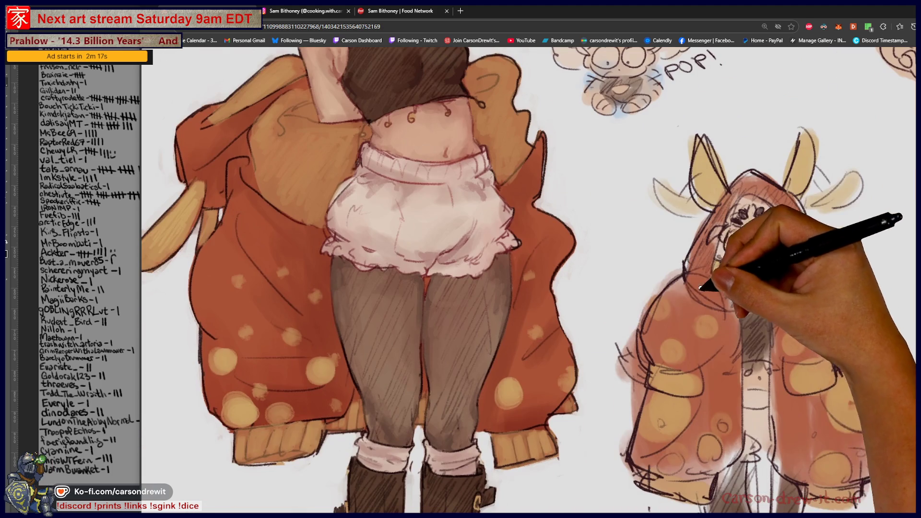
{"action": "scroll", "coordinate": [610, 356], "scroll_direction": "up", "scroll_amount": 5}
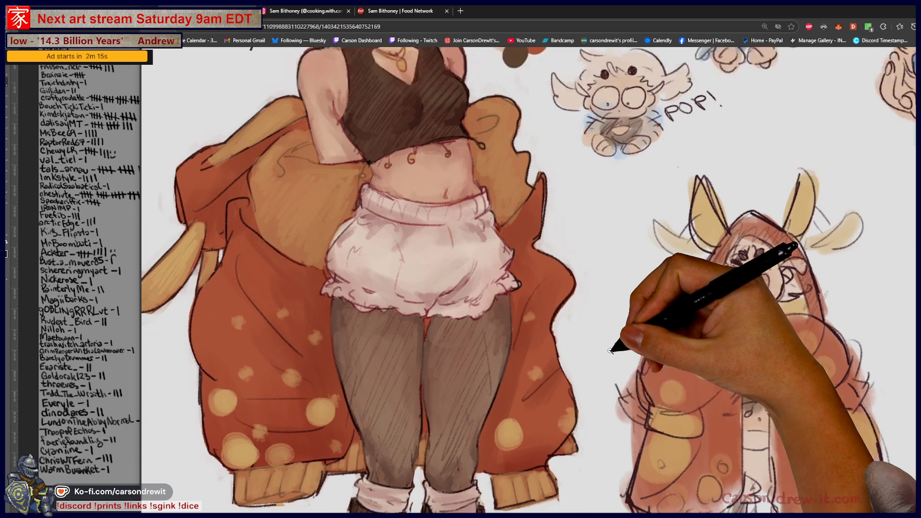
{"action": "scroll", "coordinate": [609, 350], "scroll_direction": "right", "scroll_amount": 5}
{"action": "scroll", "coordinate": [609, 342], "scroll_direction": "up", "scroll_amount": 3}
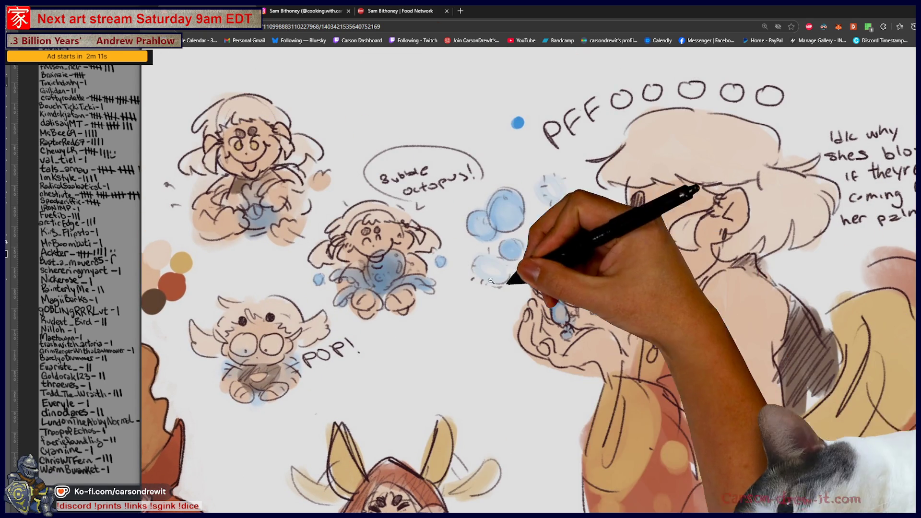
{"action": "scroll", "coordinate": [761, 374], "scroll_direction": "down", "scroll_amount": 3}
{"action": "scroll", "coordinate": [761, 374], "scroll_direction": "down", "scroll_amount": 9}
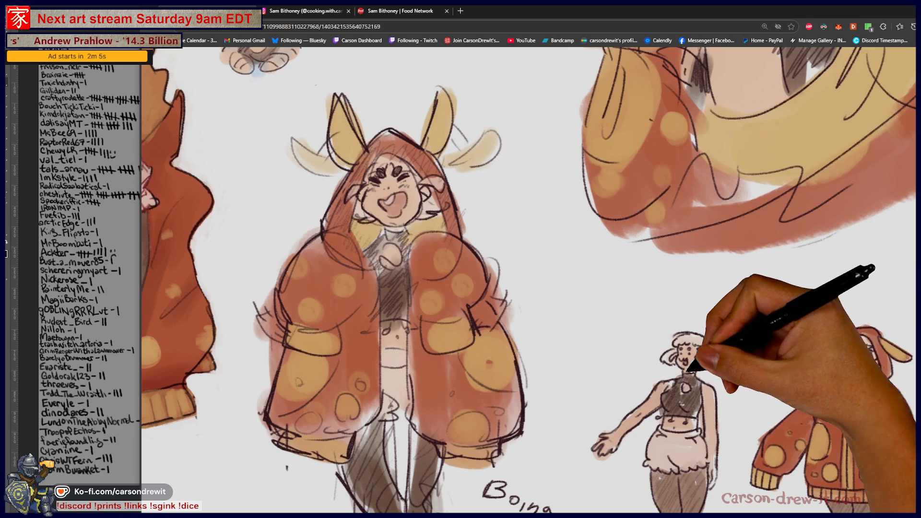
{"action": "scroll", "coordinate": [595, 373], "scroll_direction": "up", "scroll_amount": 10}
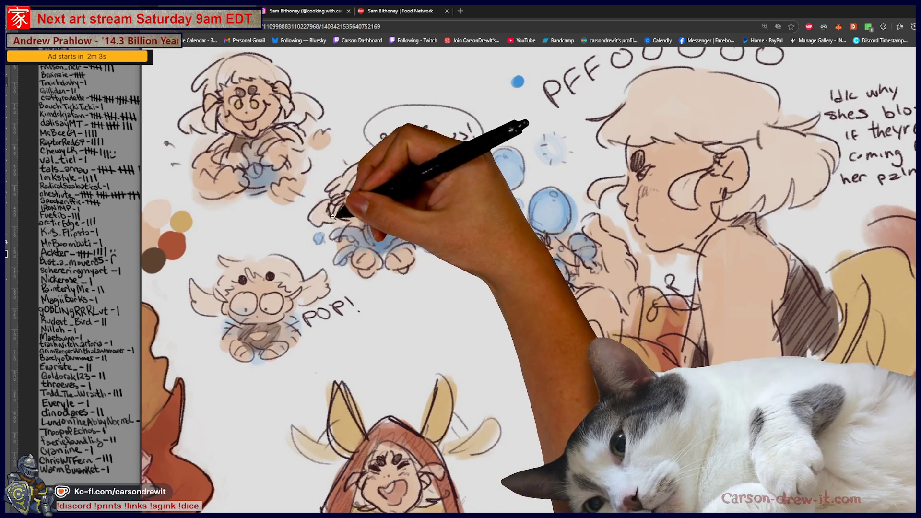
{"action": "scroll", "coordinate": [410, 235], "scroll_direction": "up", "scroll_amount": 2}
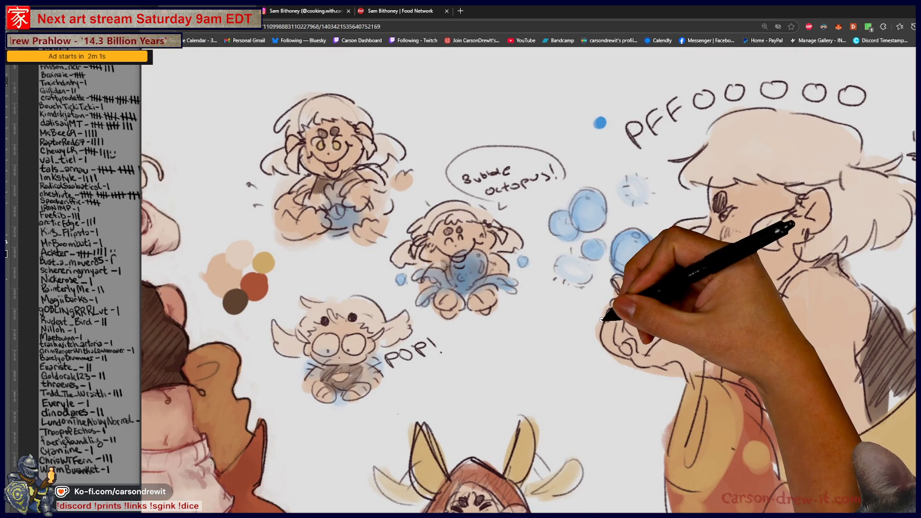
{"action": "scroll", "coordinate": [600, 351], "scroll_direction": "right", "scroll_amount": 3}
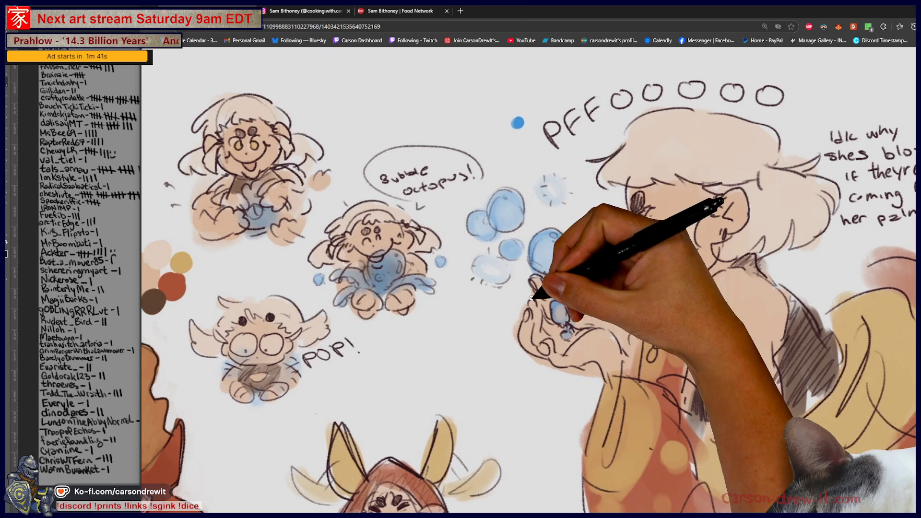
{"action": "scroll", "coordinate": [531, 298], "scroll_direction": "down", "scroll_amount": 5}
{"action": "scroll", "coordinate": [485, 294], "scroll_direction": "up", "scroll_amount": 4}
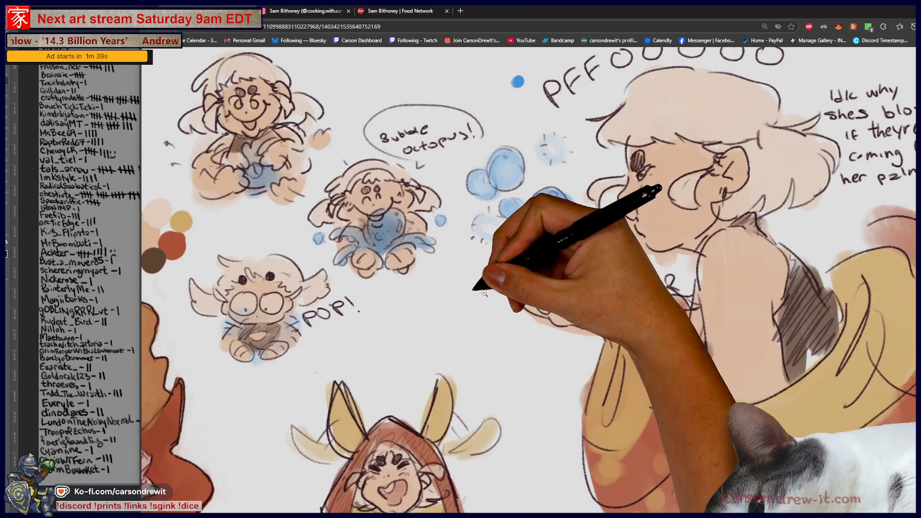
{"action": "scroll", "coordinate": [501, 314], "scroll_direction": "down", "scroll_amount": 3}
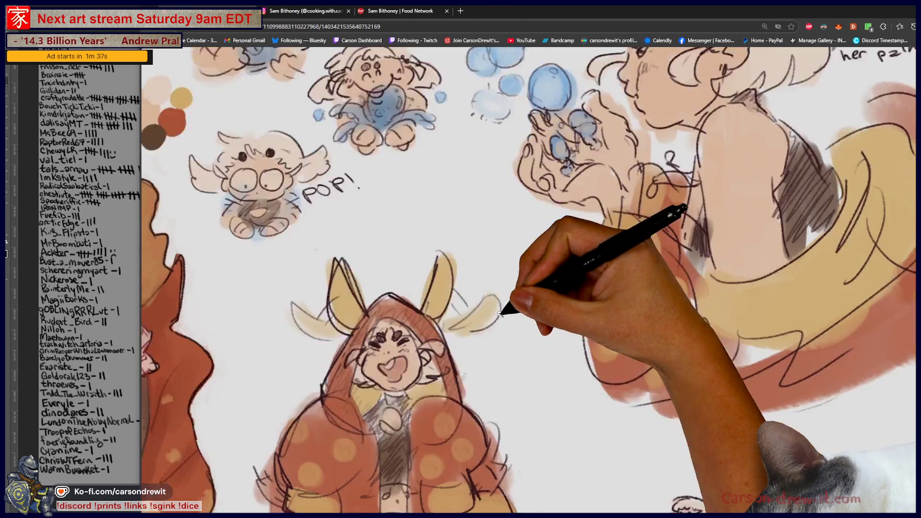
{"action": "scroll", "coordinate": [523, 304], "scroll_direction": "down", "scroll_amount": 7}
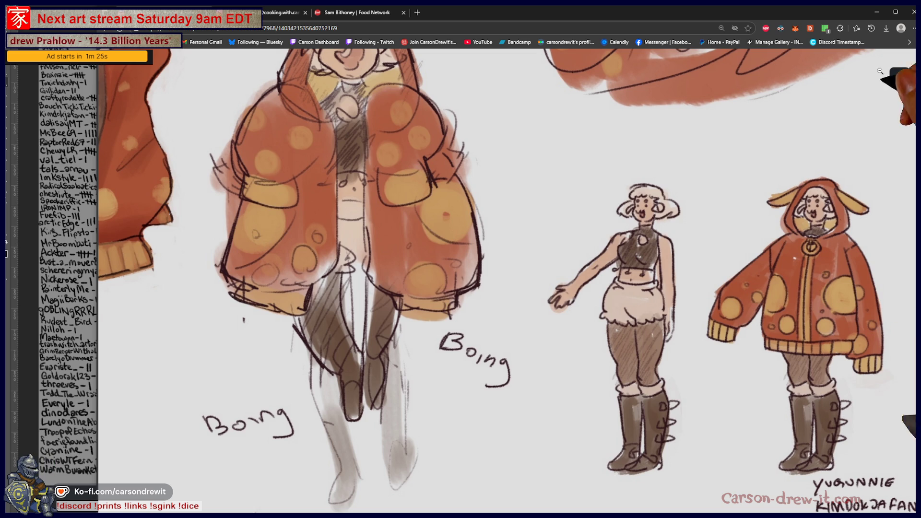
{"action": "left_click", "coordinate": [899, 88]}
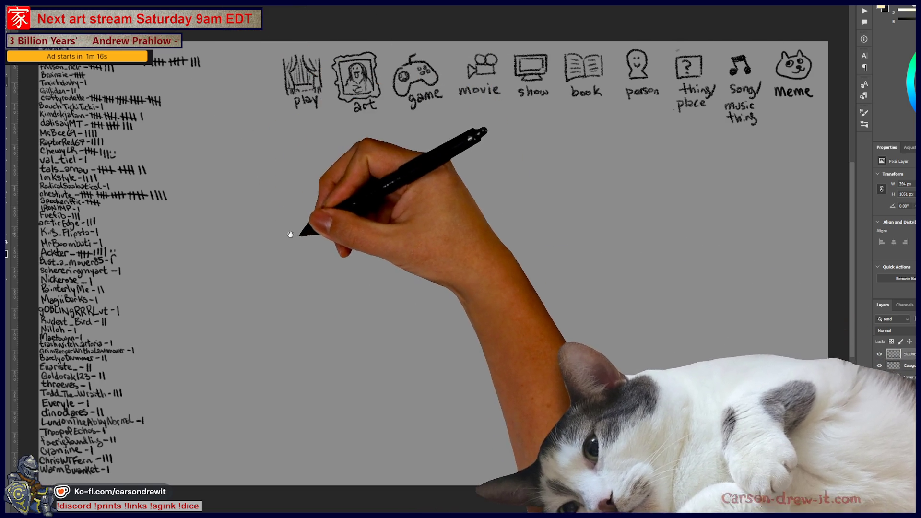
Shift the scores board to show the tally list, glancing at the brush presets list.
{"action": "left_click_drag", "start_coordinate": [256, 132], "coordinate": [367, 149]}
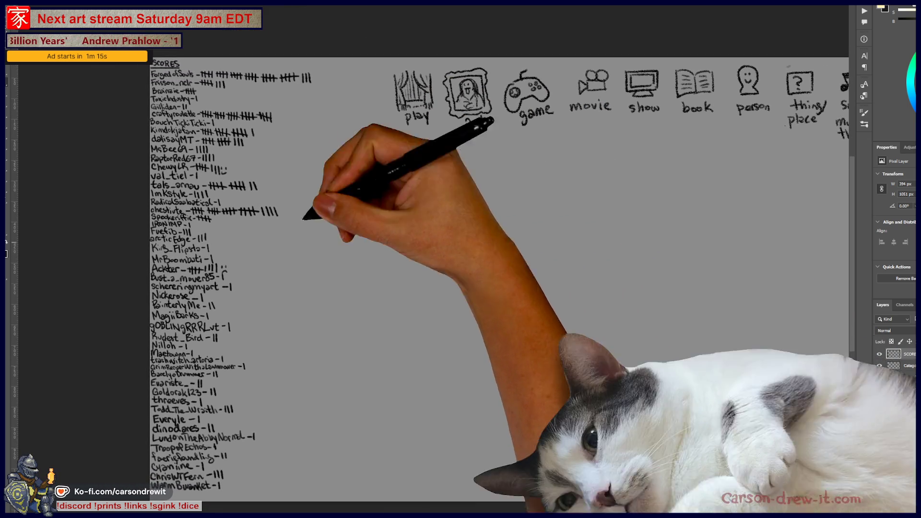
{"action": "left_click", "coordinate": [36, 24]}
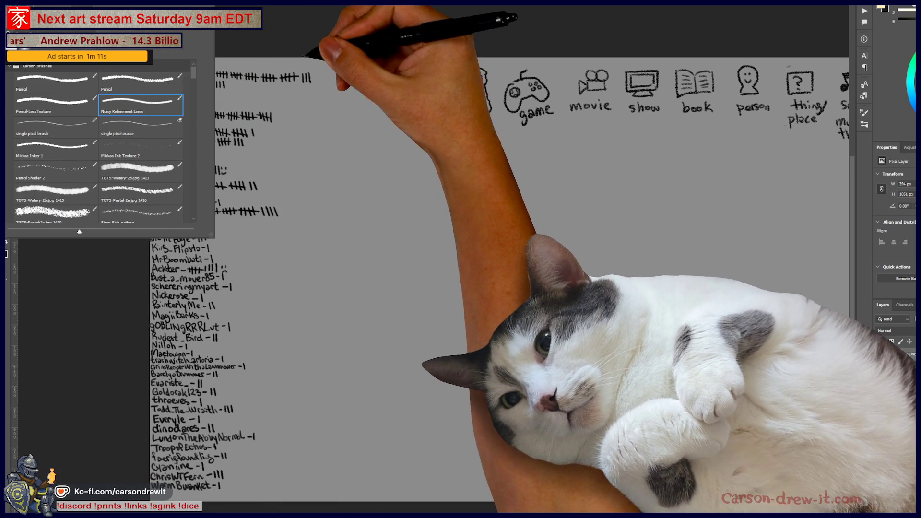
{"action": "left_click", "coordinate": [338, 118]}
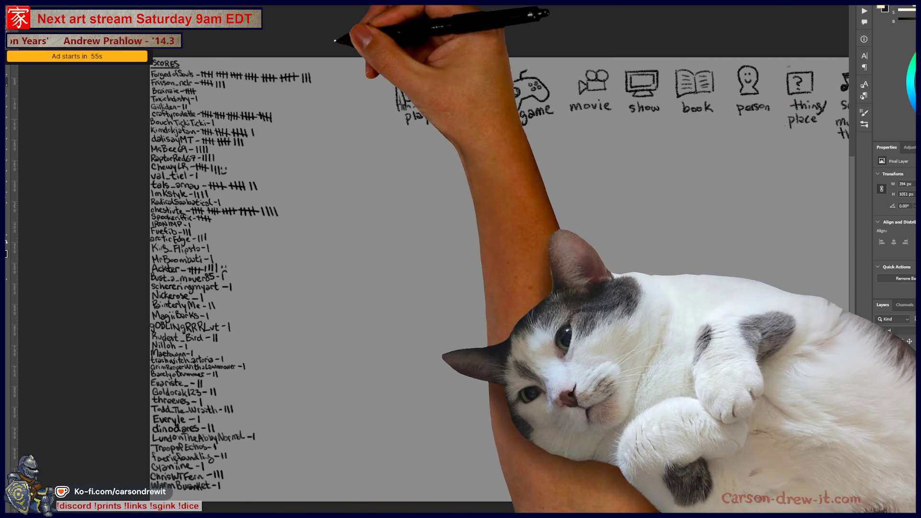
Zoom and pan until all ten category icons from play to meme are in view.
{"action": "left_click_drag", "start_coordinate": [307, 62], "coordinate": [581, 62]}
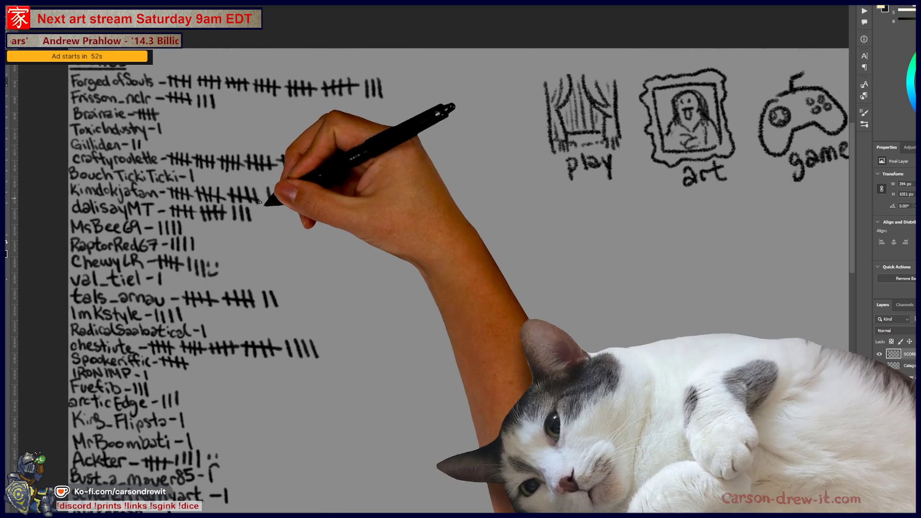
{"action": "scroll", "coordinate": [428, 236], "scroll_direction": "up", "scroll_amount": 3}
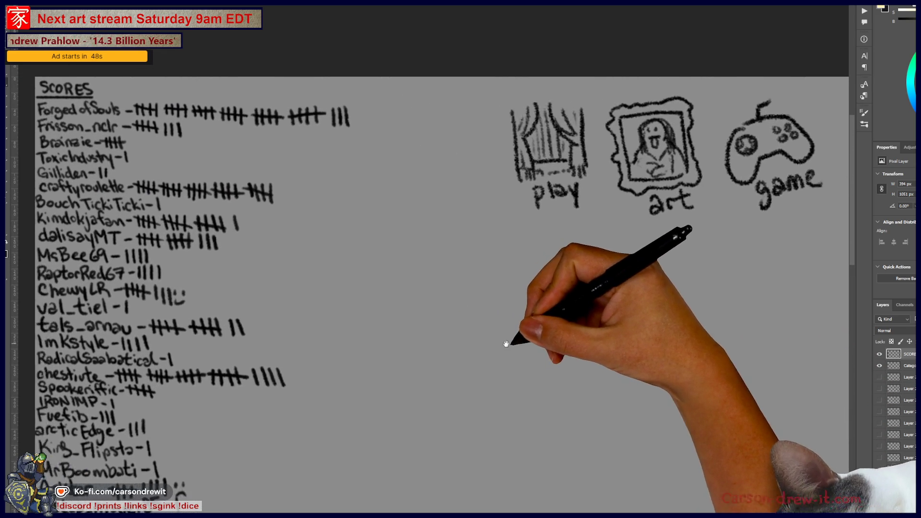
{"action": "left_click_drag", "start_coordinate": [514, 333], "coordinate": [536, 345]}
{"action": "scroll", "coordinate": [546, 340], "scroll_direction": "down", "scroll_amount": 2}
{"action": "mouse_move", "coordinate": [597, 354]}
{"action": "left_mouse_down"}
{"action": "mouse_move", "coordinate": [457, 329]}
{"action": "mouse_move", "coordinate": [372, 336]}
{"action": "left_mouse_up"}
{"action": "scroll", "coordinate": [372, 337], "scroll_direction": "right", "scroll_amount": 2}
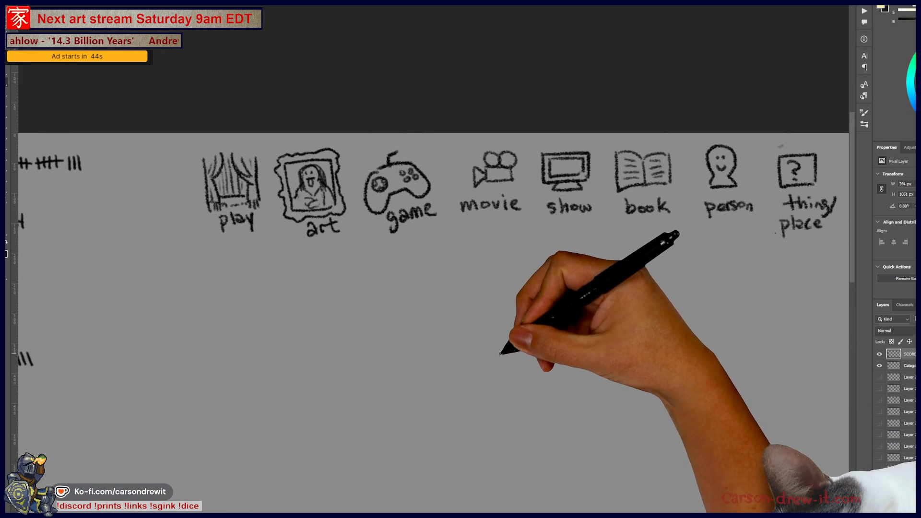
{"action": "left_click_drag", "start_coordinate": [591, 365], "coordinate": [490, 343]}
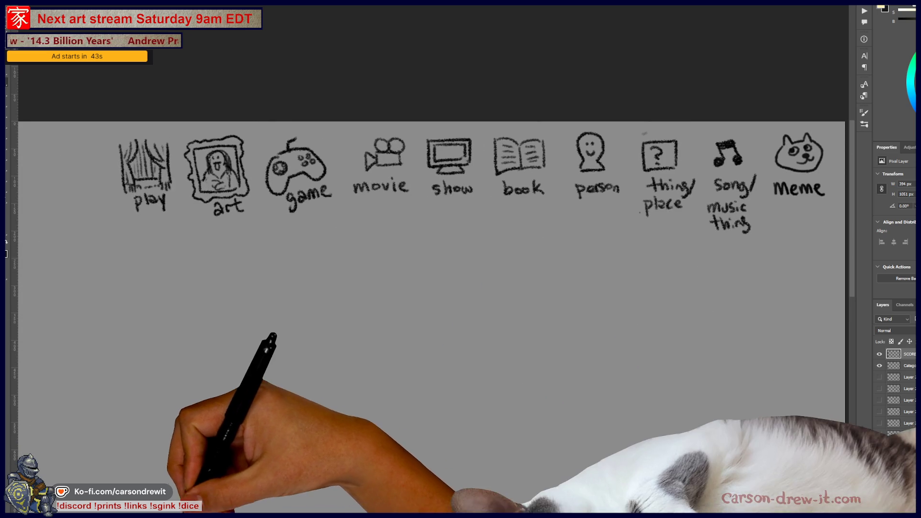
Open the Daily-123 Oct1 sketch from the Sketches 2025 folder in Photos and view it full screen.
{"action": "key", "text": "super+e"}
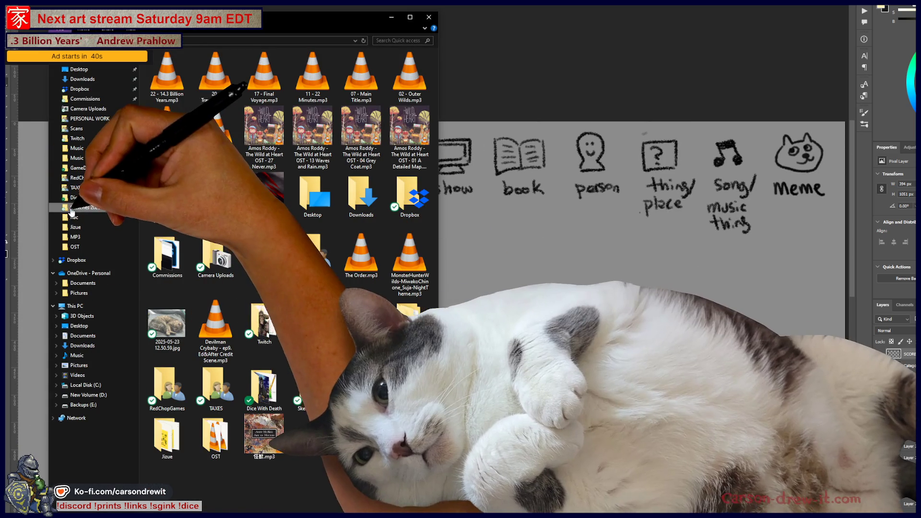
{"action": "left_click", "coordinate": [72, 209]}
{"action": "scroll", "coordinate": [344, 311], "scroll_direction": "down", "scroll_amount": 10}
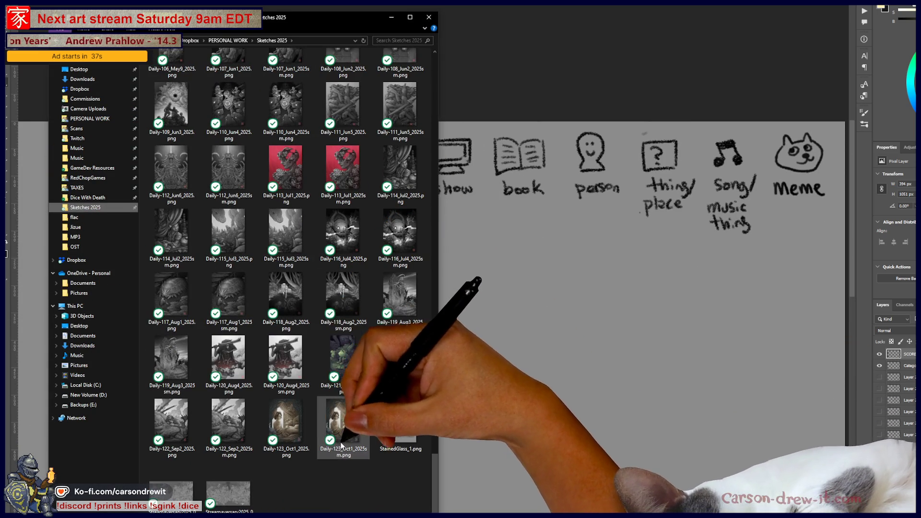
{"action": "mouse_move", "coordinate": [295, 426]}
{"action": "left_mouse_down"}
{"action": "mouse_move", "coordinate": [330, 383]}
{"action": "mouse_move", "coordinate": [747, 327]}
{"action": "left_mouse_up"}
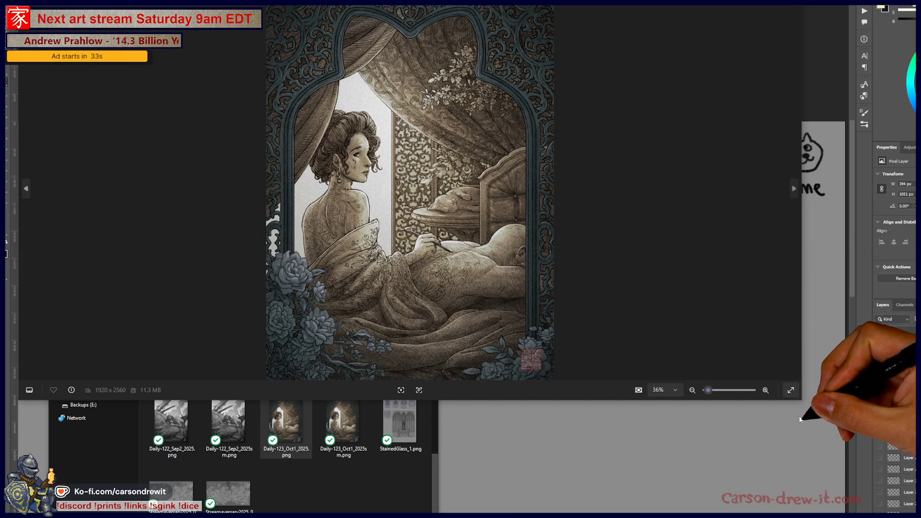
{"action": "left_click", "coordinate": [791, 391]}
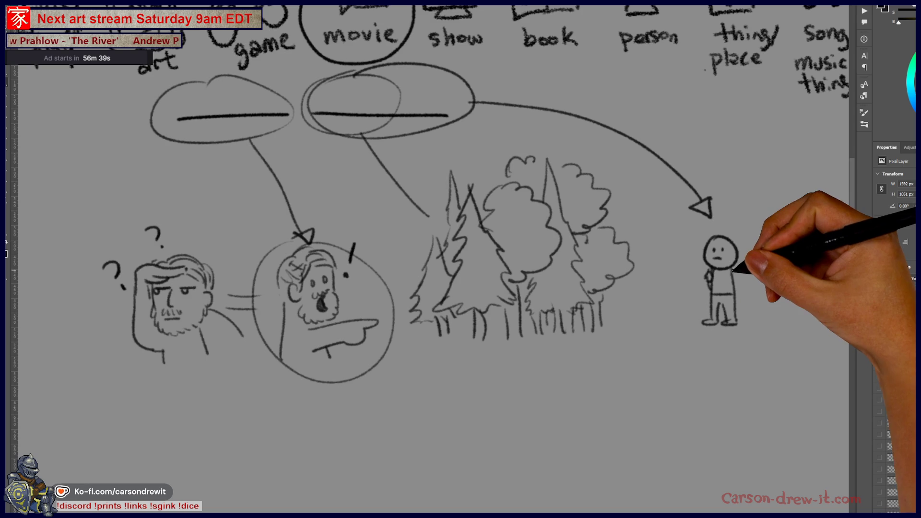
Touch up the small figure, draw a line up from it and an arrow from the ellipse to the person circle.
{"action": "left_click_drag", "start_coordinate": [739, 298], "coordinate": [738, 292]}
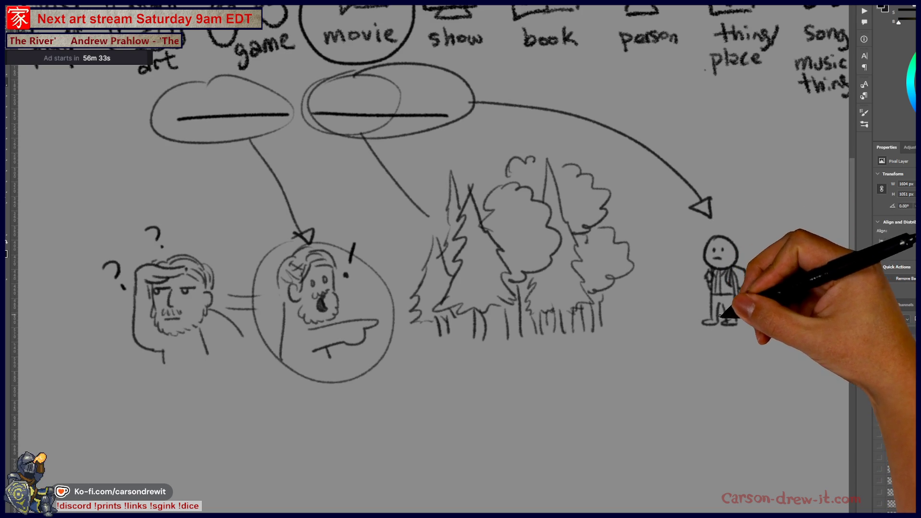
{"action": "left_click_drag", "start_coordinate": [725, 317], "coordinate": [700, 342]}
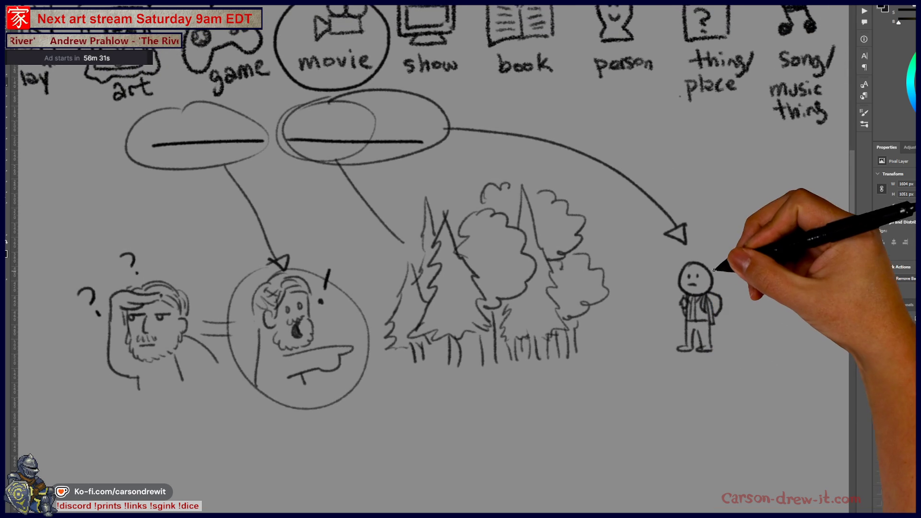
{"action": "mouse_move", "coordinate": [709, 276]}
{"action": "left_mouse_down"}
{"action": "mouse_move", "coordinate": [720, 288]}
{"action": "mouse_move", "coordinate": [666, 329]}
{"action": "mouse_move", "coordinate": [578, 200]}
{"action": "mouse_move", "coordinate": [539, 78]}
{"action": "mouse_move", "coordinate": [572, 195]}
{"action": "mouse_move", "coordinate": [588, 190]}
{"action": "left_mouse_up"}
{"action": "left_click_drag", "start_coordinate": [384, 216], "coordinate": [527, 196]}
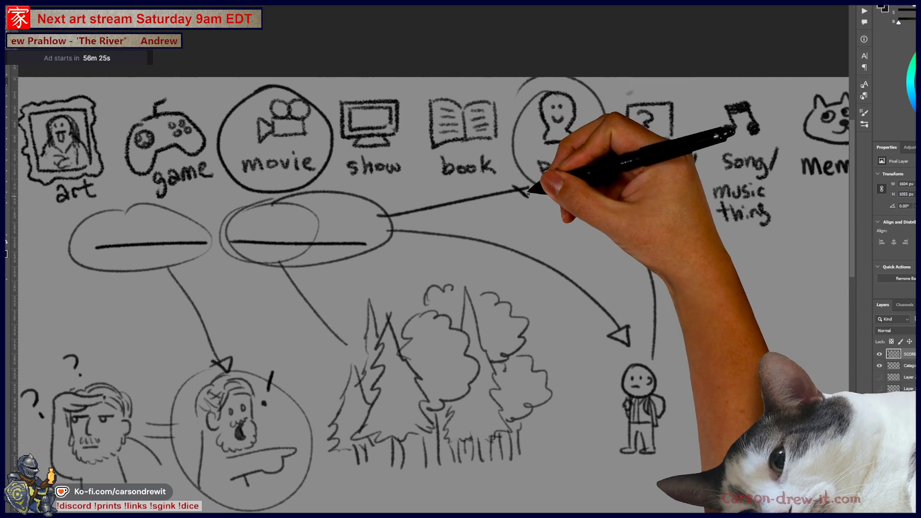
{"action": "mouse_move", "coordinate": [733, 380]}
{"action": "left_mouse_down"}
{"action": "mouse_move", "coordinate": [715, 399]}
{"action": "mouse_move", "coordinate": [839, 370]}
{"action": "mouse_move", "coordinate": [817, 432]}
{"action": "mouse_move", "coordinate": [779, 469]}
{"action": "mouse_move", "coordinate": [788, 473]}
{"action": "left_mouse_up"}
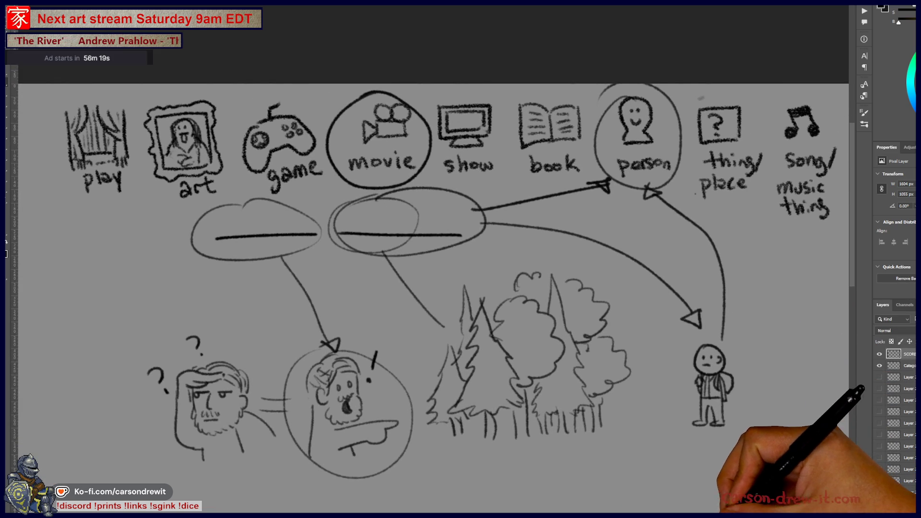
{"action": "left_click_drag", "start_coordinate": [816, 432], "coordinate": [828, 432]}
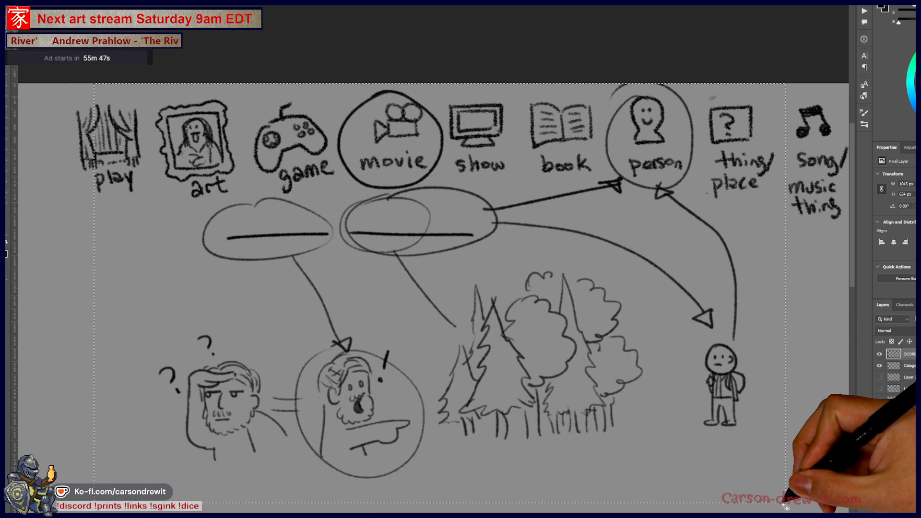
Hide the previous clue's layer, recentre on the icon row, and circle the game icon.
{"action": "left_click", "coordinate": [879, 460]}
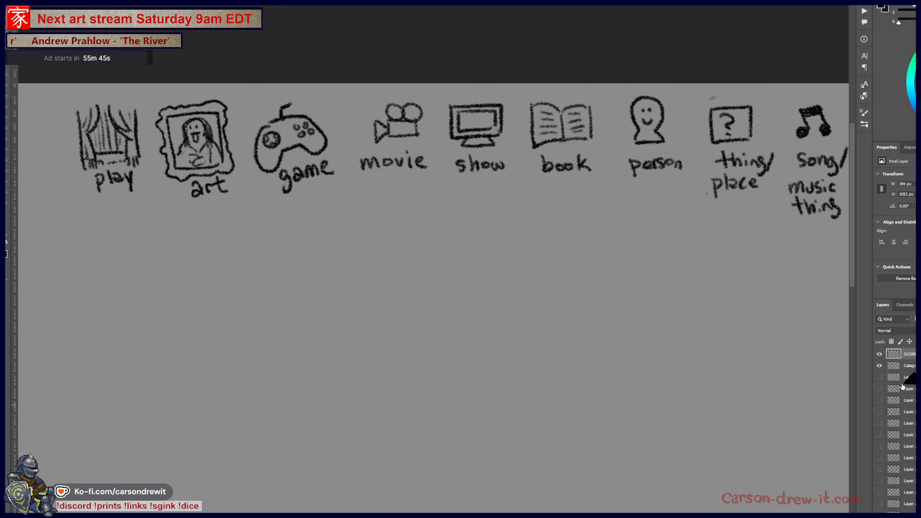
{"action": "left_click", "coordinate": [880, 377]}
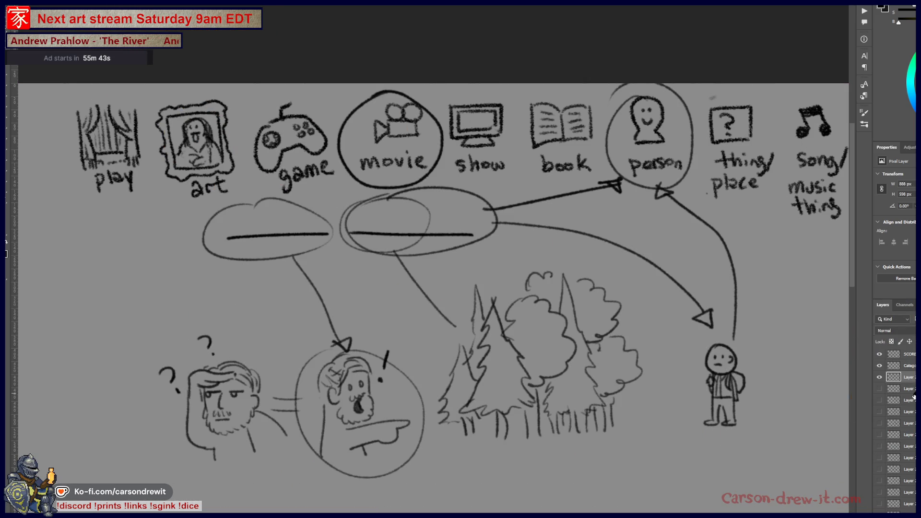
{"action": "left_click", "coordinate": [880, 377]}
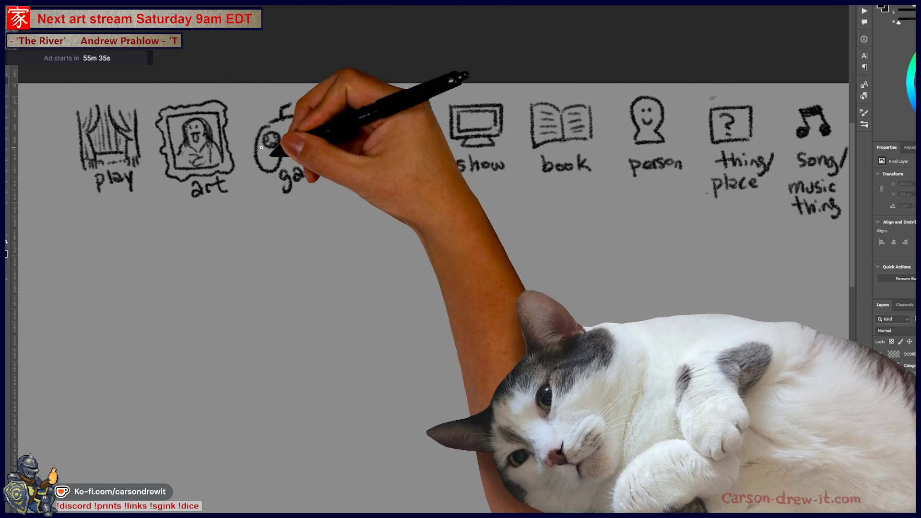
{"action": "left_click_drag", "start_coordinate": [372, 212], "coordinate": [439, 224]}
{"action": "mouse_move", "coordinate": [339, 129]}
{"action": "left_mouse_down"}
{"action": "mouse_move", "coordinate": [336, 186]}
{"action": "mouse_move", "coordinate": [358, 105]}
{"action": "left_mouse_up"}
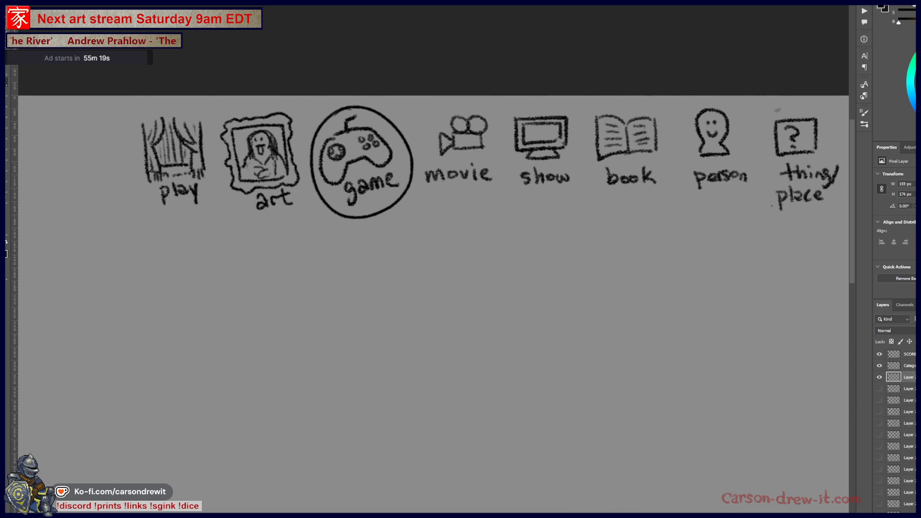
Brush two word-blank lines under the icons and a box below them.
{"action": "left_click_drag", "start_coordinate": [283, 262], "coordinate": [544, 262]}
{"action": "scroll", "coordinate": [537, 275], "scroll_direction": "down", "scroll_amount": 3}
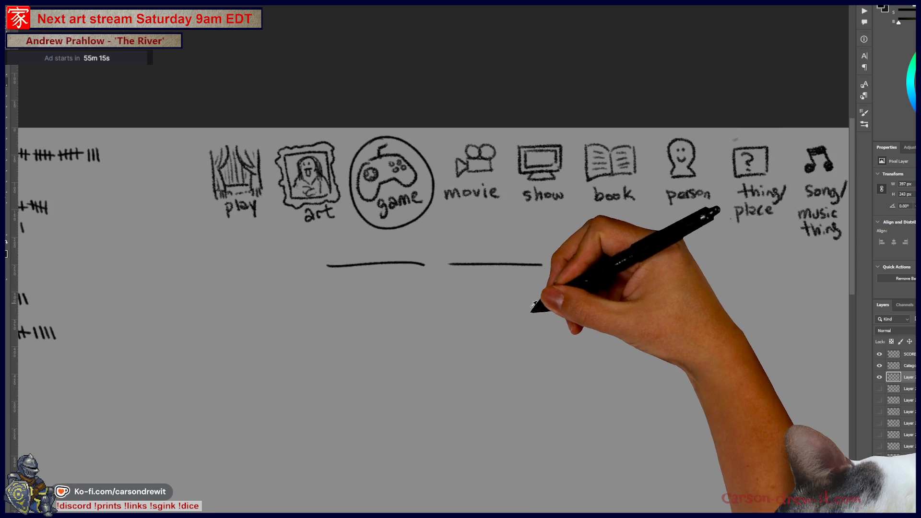
{"action": "left_click_drag", "start_coordinate": [302, 191], "coordinate": [579, 190]}
{"action": "mouse_move", "coordinate": [301, 195]}
{"action": "left_mouse_down"}
{"action": "mouse_move", "coordinate": [300, 491]}
{"action": "mouse_move", "coordinate": [603, 493]}
{"action": "left_mouse_up"}
{"action": "left_click_drag", "start_coordinate": [588, 192], "coordinate": [589, 484]}
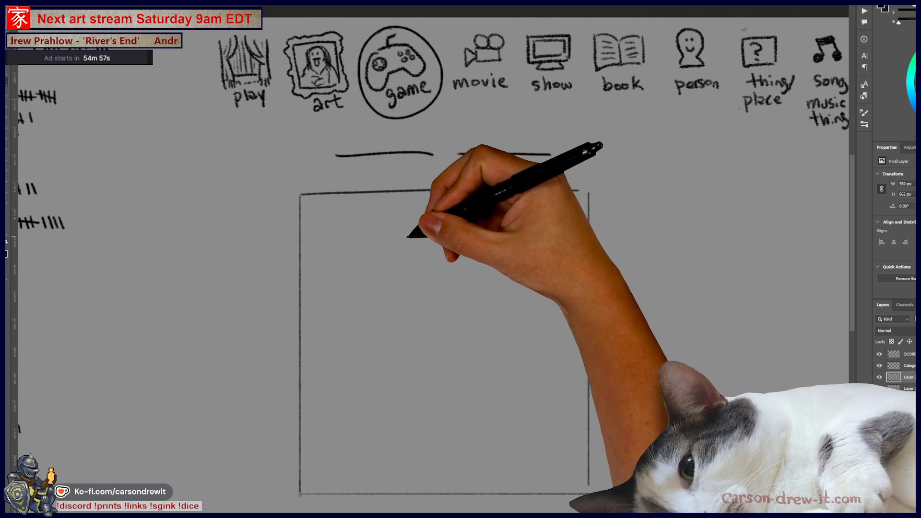
Sketch an alien and a firing ship inside the box, then hide the clue layer.
{"action": "mouse_move", "coordinate": [405, 237]}
{"action": "left_mouse_down"}
{"action": "mouse_move", "coordinate": [428, 232]}
{"action": "mouse_move", "coordinate": [411, 242]}
{"action": "mouse_move", "coordinate": [428, 258]}
{"action": "mouse_move", "coordinate": [425, 247]}
{"action": "mouse_move", "coordinate": [447, 240]}
{"action": "mouse_move", "coordinate": [422, 217]}
{"action": "mouse_move", "coordinate": [437, 215]}
{"action": "mouse_move", "coordinate": [424, 305]}
{"action": "mouse_move", "coordinate": [457, 442]}
{"action": "mouse_move", "coordinate": [420, 463]}
{"action": "mouse_move", "coordinate": [438, 444]}
{"action": "mouse_move", "coordinate": [461, 453]}
{"action": "mouse_move", "coordinate": [440, 421]}
{"action": "left_mouse_up"}
{"action": "left_click", "coordinate": [441, 400]}
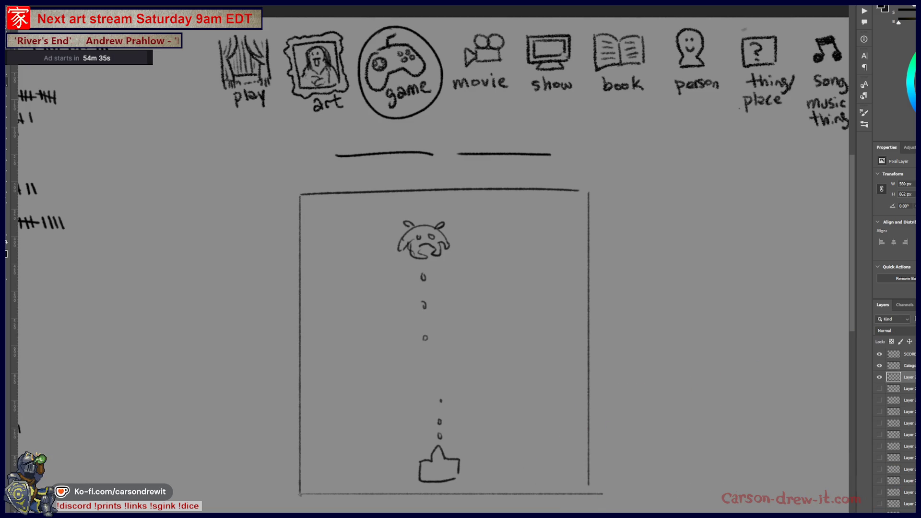
{"action": "left_click", "coordinate": [880, 377]}
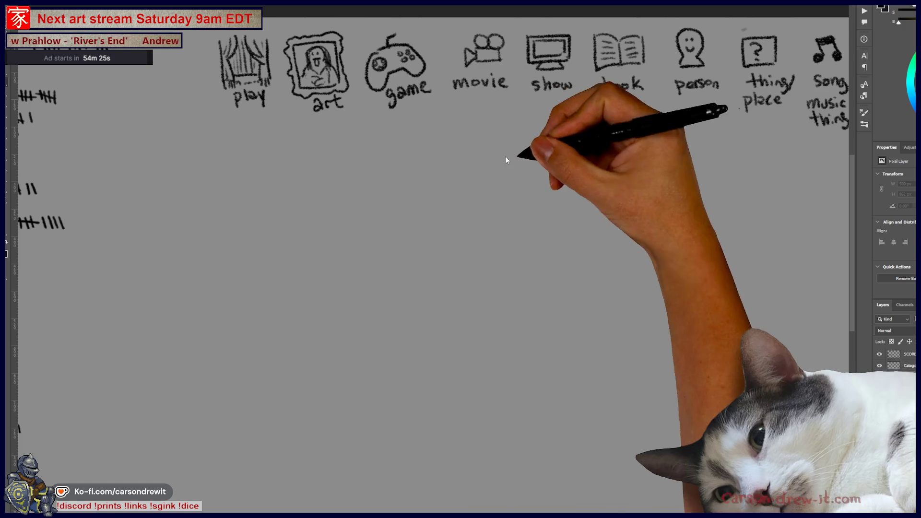
Circle the book icon on the canvas, then switch to Discord's monthly-community-showcase channel.
{"action": "left_click_drag", "start_coordinate": [587, 87], "coordinate": [460, 169]}
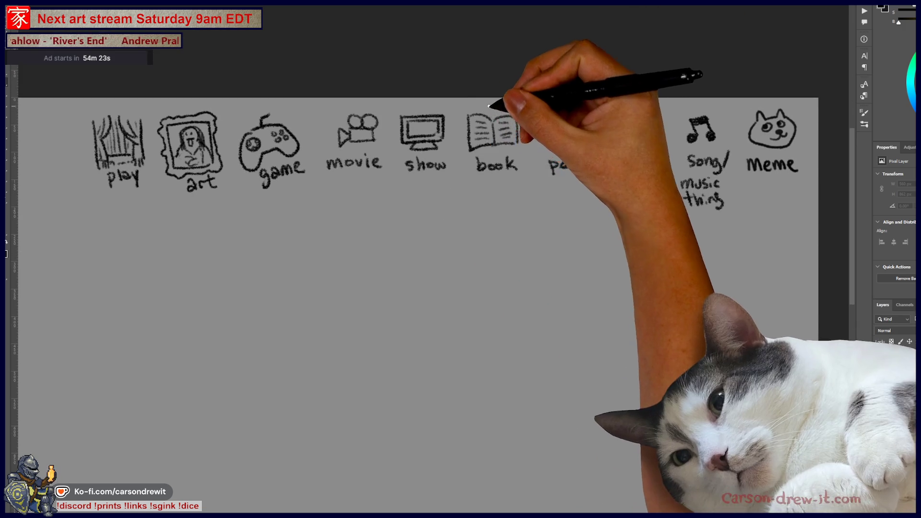
{"action": "left_click_drag", "start_coordinate": [494, 105], "coordinate": [480, 108]}
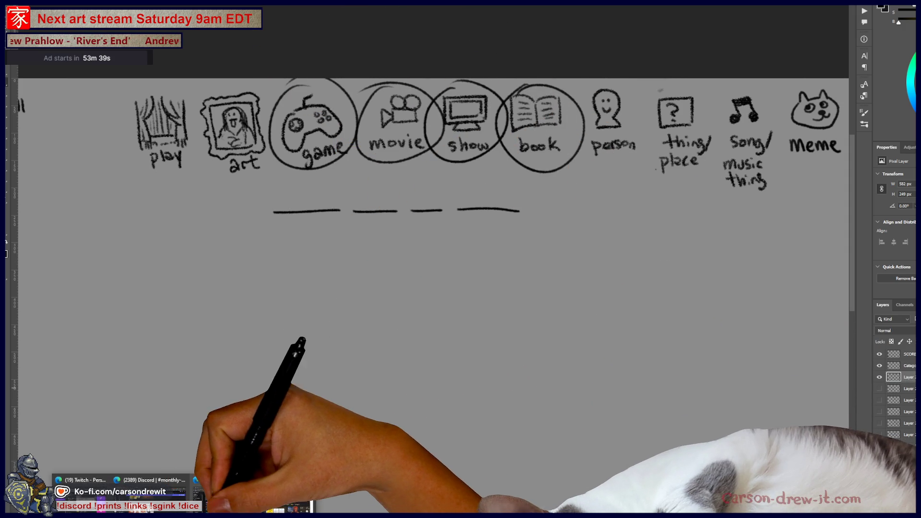
{"action": "key", "text": "alt+Tab"}
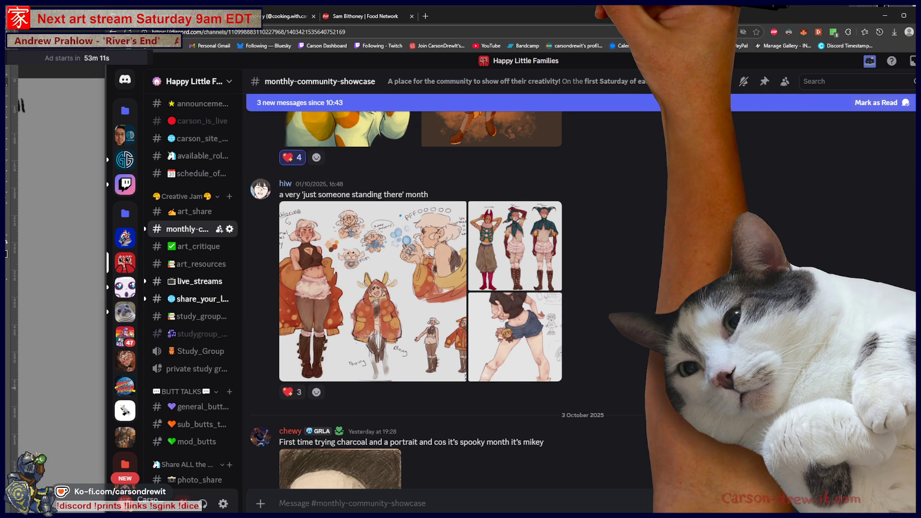
{"action": "key", "text": "alt+Tab"}
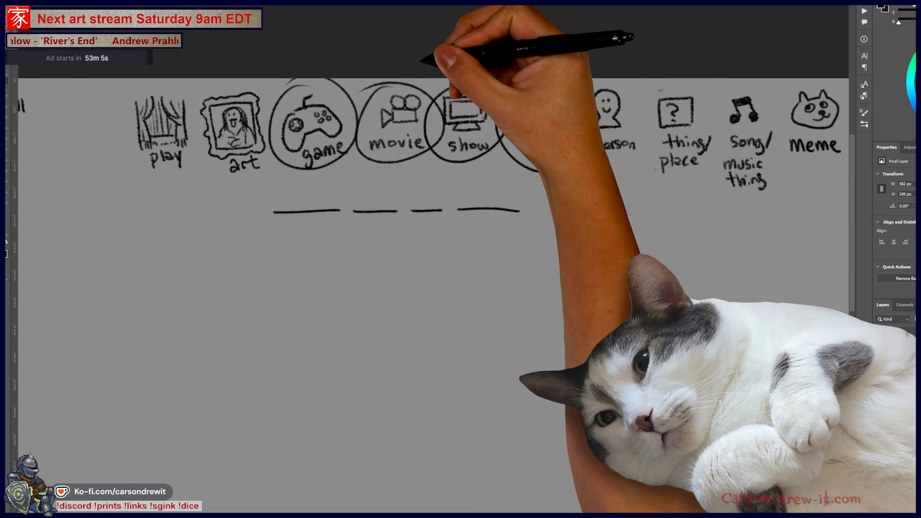
Frame the view on the four word blanks and start a head below them with one eye.
{"action": "left_click_drag", "start_coordinate": [506, 302], "coordinate": [540, 305]}
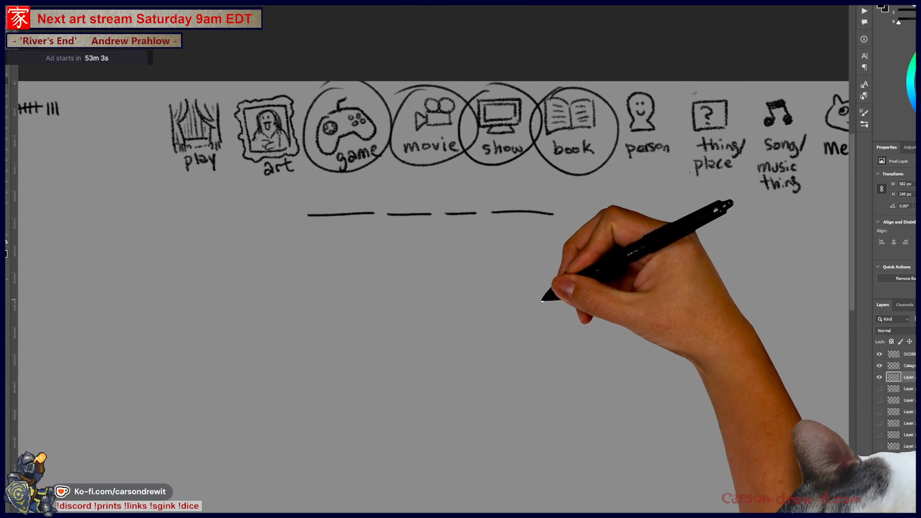
{"action": "scroll", "coordinate": [544, 228], "scroll_direction": "up", "scroll_amount": 3}
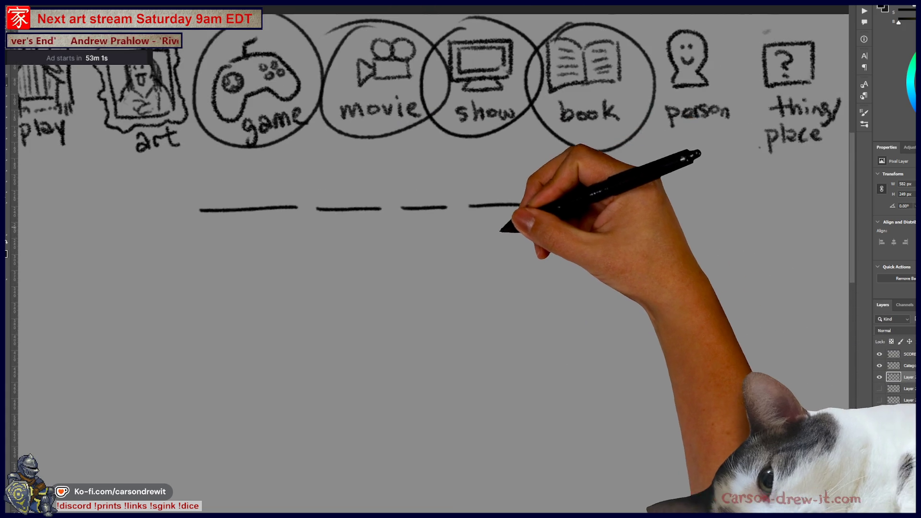
{"action": "scroll", "coordinate": [557, 317], "scroll_direction": "up", "scroll_amount": 1}
{"action": "mouse_move", "coordinate": [557, 326]}
{"action": "left_mouse_down"}
{"action": "mouse_move", "coordinate": [600, 364]}
{"action": "mouse_move", "coordinate": [619, 367]}
{"action": "left_mouse_up"}
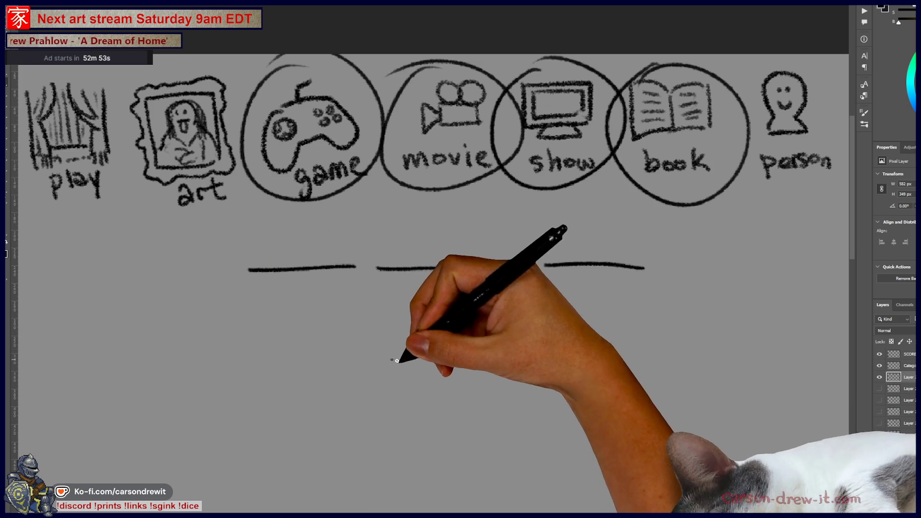
{"action": "scroll", "coordinate": [432, 298], "scroll_direction": "down", "scroll_amount": 3}
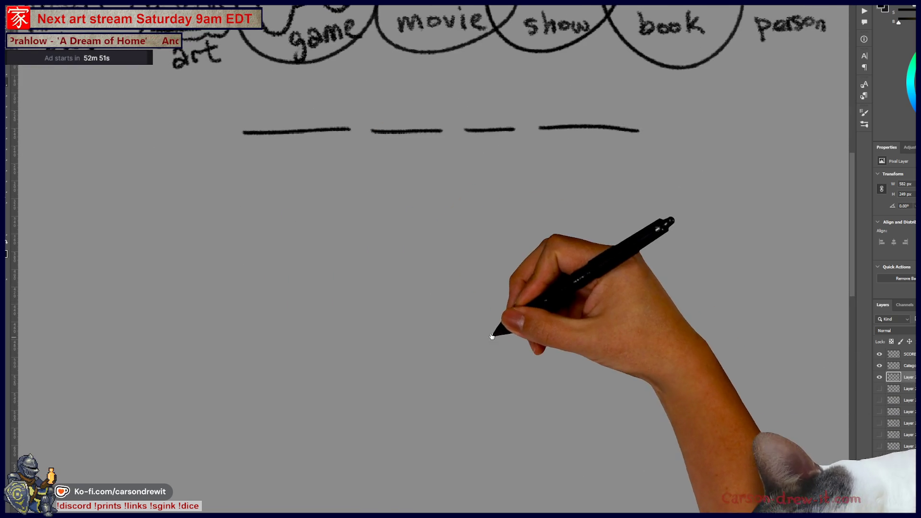
{"action": "scroll", "coordinate": [494, 329], "scroll_direction": "down", "scroll_amount": 1}
{"action": "mouse_move", "coordinate": [540, 307]}
{"action": "left_mouse_down"}
{"action": "mouse_move", "coordinate": [583, 293]}
{"action": "mouse_move", "coordinate": [595, 311]}
{"action": "left_mouse_up"}
{"action": "key", "text": "ctrl+z"}
{"action": "left_click", "coordinate": [563, 296]}
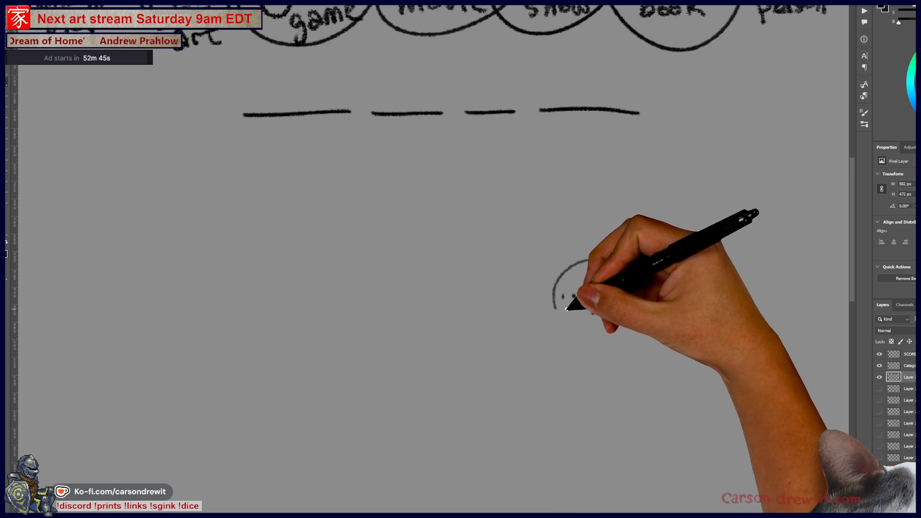
Finish the first figure's face and draw its ear, body lines, arm, legs and feet.
{"action": "left_click", "coordinate": [574, 296]}
{"action": "mouse_move", "coordinate": [556, 315]}
{"action": "left_mouse_down"}
{"action": "mouse_move", "coordinate": [590, 325]}
{"action": "mouse_move", "coordinate": [571, 310]}
{"action": "left_mouse_up"}
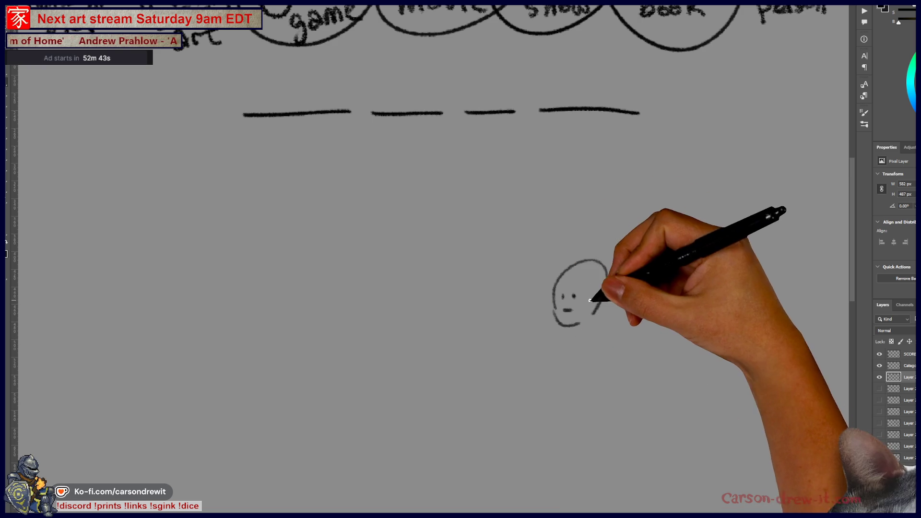
{"action": "mouse_move", "coordinate": [571, 365]}
{"action": "left_mouse_down"}
{"action": "mouse_move", "coordinate": [543, 370]}
{"action": "mouse_move", "coordinate": [533, 479]}
{"action": "left_mouse_up"}
{"action": "left_click_drag", "start_coordinate": [574, 321], "coordinate": [578, 331]}
{"action": "left_click_drag", "start_coordinate": [603, 443], "coordinate": [610, 482]}
{"action": "mouse_move", "coordinate": [574, 438]}
{"action": "left_mouse_down"}
{"action": "mouse_move", "coordinate": [552, 441]}
{"action": "mouse_move", "coordinate": [588, 414]}
{"action": "left_mouse_up"}
{"action": "left_click_drag", "start_coordinate": [543, 394], "coordinate": [550, 439]}
{"action": "mouse_move", "coordinate": [541, 397]}
{"action": "left_mouse_down"}
{"action": "mouse_move", "coordinate": [561, 469]}
{"action": "mouse_move", "coordinate": [541, 477]}
{"action": "mouse_move", "coordinate": [542, 505]}
{"action": "left_mouse_up"}
{"action": "left_click_drag", "start_coordinate": [615, 482], "coordinate": [625, 499]}
Give the pig a pitchfork and body lines, then draw the right figure's face.
{"action": "left_click_drag", "start_coordinate": [648, 410], "coordinate": [707, 421]}
{"action": "mouse_move", "coordinate": [514, 314]}
{"action": "left_mouse_down"}
{"action": "mouse_move", "coordinate": [548, 309]}
{"action": "mouse_move", "coordinate": [502, 325]}
{"action": "mouse_move", "coordinate": [518, 314]}
{"action": "mouse_move", "coordinate": [508, 339]}
{"action": "mouse_move", "coordinate": [516, 328]}
{"action": "mouse_move", "coordinate": [516, 357]}
{"action": "left_mouse_up"}
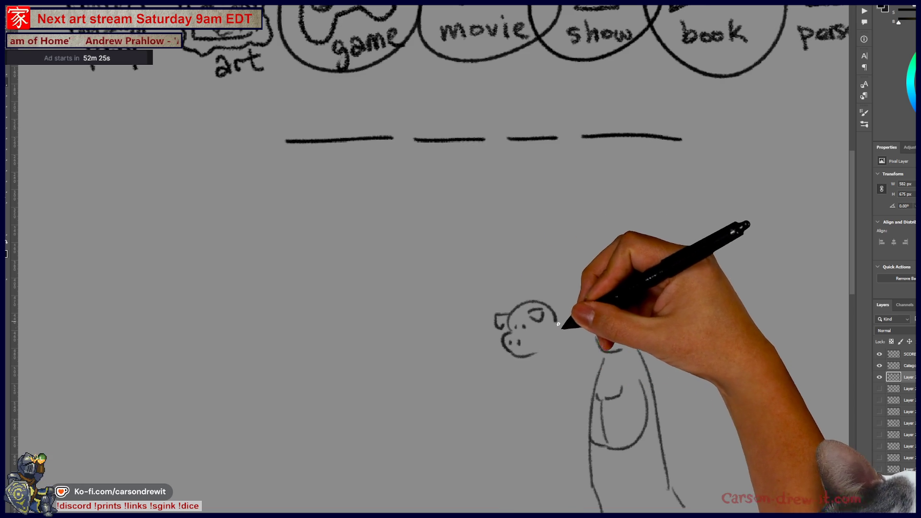
{"action": "mouse_move", "coordinate": [495, 410]}
{"action": "left_mouse_down"}
{"action": "mouse_move", "coordinate": [609, 288]}
{"action": "mouse_move", "coordinate": [590, 272]}
{"action": "mouse_move", "coordinate": [617, 278]}
{"action": "mouse_move", "coordinate": [641, 267]}
{"action": "mouse_move", "coordinate": [605, 285]}
{"action": "mouse_move", "coordinate": [642, 264]}
{"action": "left_mouse_up"}
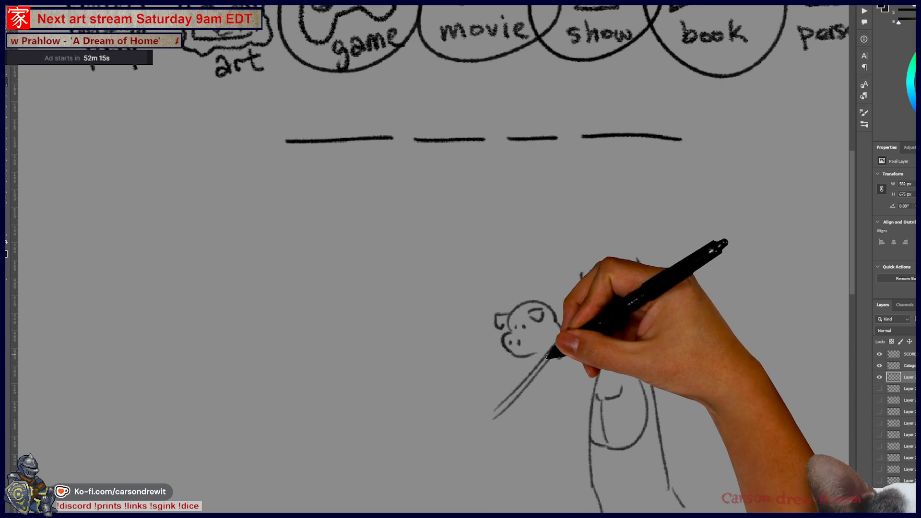
{"action": "mouse_move", "coordinate": [526, 360]}
{"action": "left_mouse_down"}
{"action": "mouse_move", "coordinate": [525, 434]}
{"action": "mouse_move", "coordinate": [514, 411]}
{"action": "mouse_move", "coordinate": [551, 360]}
{"action": "mouse_move", "coordinate": [564, 423]}
{"action": "left_mouse_up"}
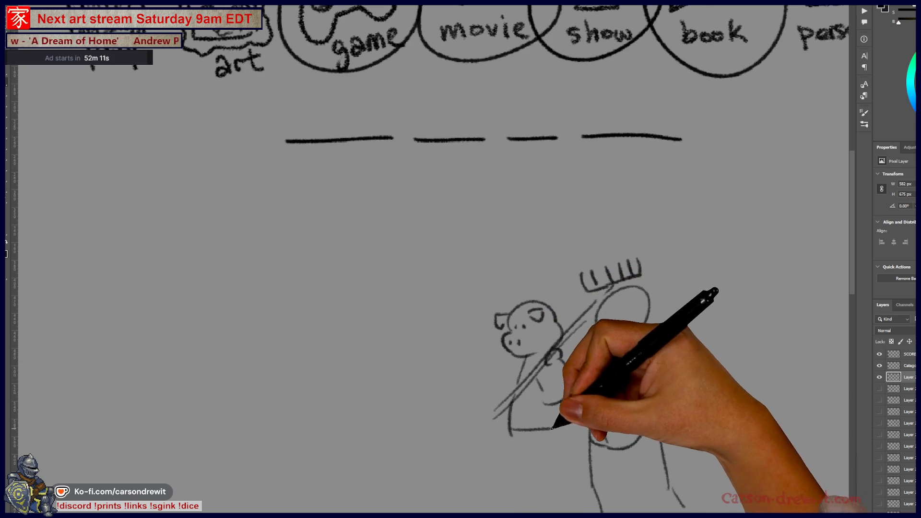
{"action": "left_click_drag", "start_coordinate": [606, 321], "coordinate": [619, 331]}
{"action": "mouse_move", "coordinate": [560, 446]}
{"action": "left_mouse_down"}
{"action": "mouse_move", "coordinate": [599, 405]}
{"action": "mouse_move", "coordinate": [524, 428]}
{"action": "mouse_move", "coordinate": [531, 446]}
{"action": "mouse_move", "coordinate": [574, 428]}
{"action": "mouse_move", "coordinate": [586, 402]}
{"action": "mouse_move", "coordinate": [612, 438]}
{"action": "mouse_move", "coordinate": [587, 449]}
{"action": "mouse_move", "coordinate": [677, 474]}
{"action": "left_mouse_up"}
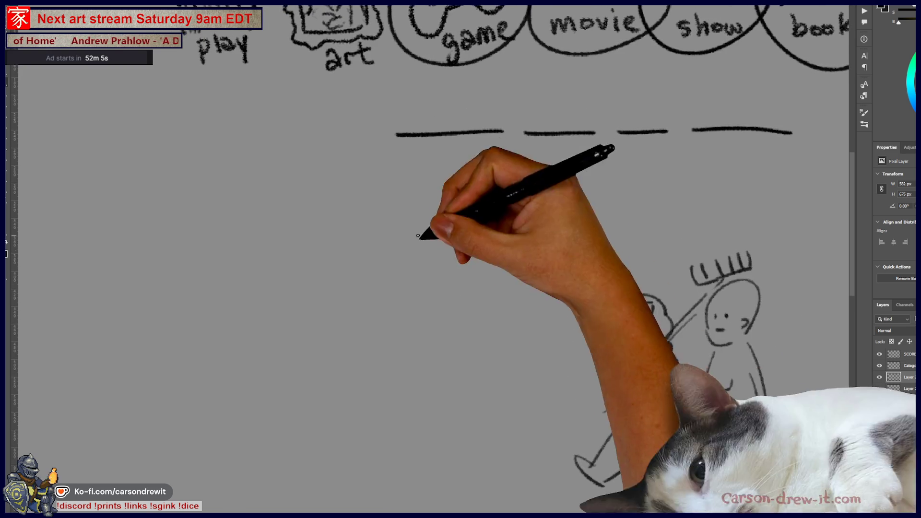
Draw a small head with a face, pointed cap and ears left of the pig.
{"action": "left_click_drag", "start_coordinate": [528, 356], "coordinate": [556, 310]}
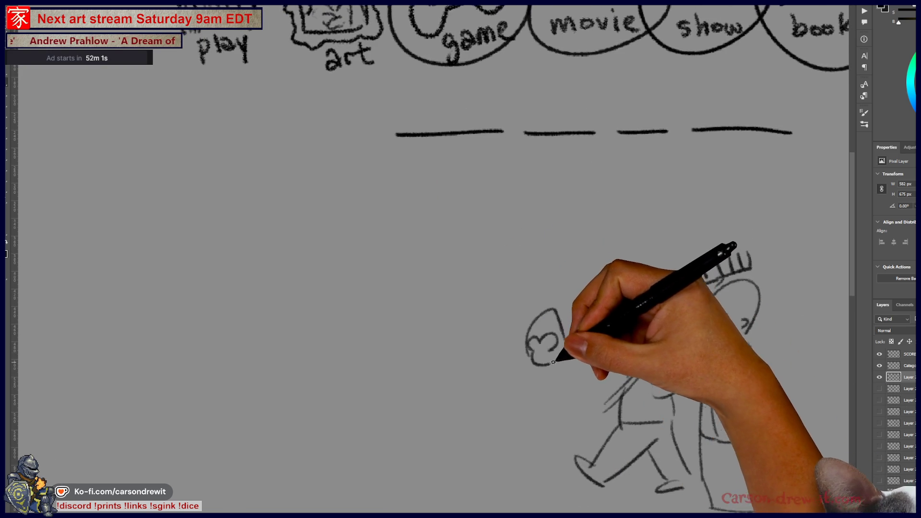
{"action": "mouse_move", "coordinate": [537, 344]}
{"action": "left_mouse_down"}
{"action": "mouse_move", "coordinate": [547, 344]}
{"action": "mouse_move", "coordinate": [529, 335]}
{"action": "left_mouse_up"}
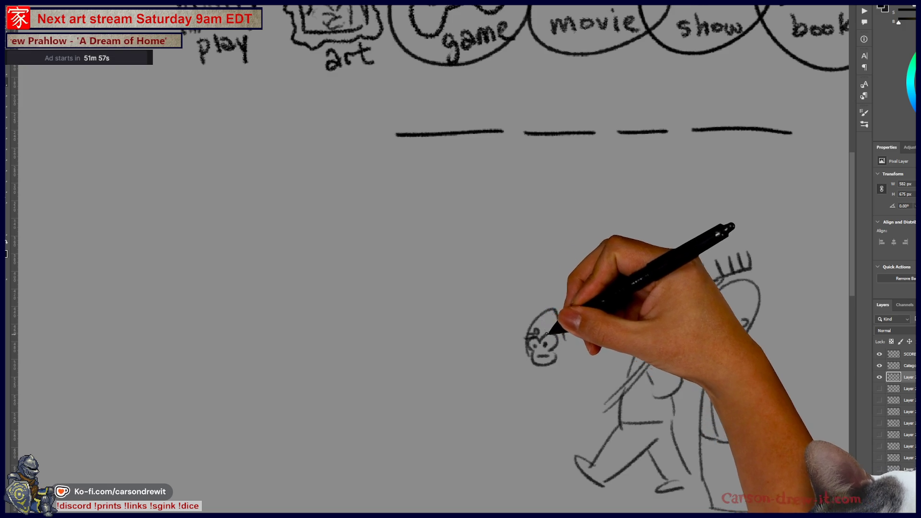
{"action": "mouse_move", "coordinate": [572, 329]}
{"action": "left_mouse_down"}
{"action": "mouse_move", "coordinate": [569, 343]}
{"action": "mouse_move", "coordinate": [521, 353]}
{"action": "left_mouse_up"}
{"action": "left_click_drag", "start_coordinate": [577, 409], "coordinate": [603, 363]}
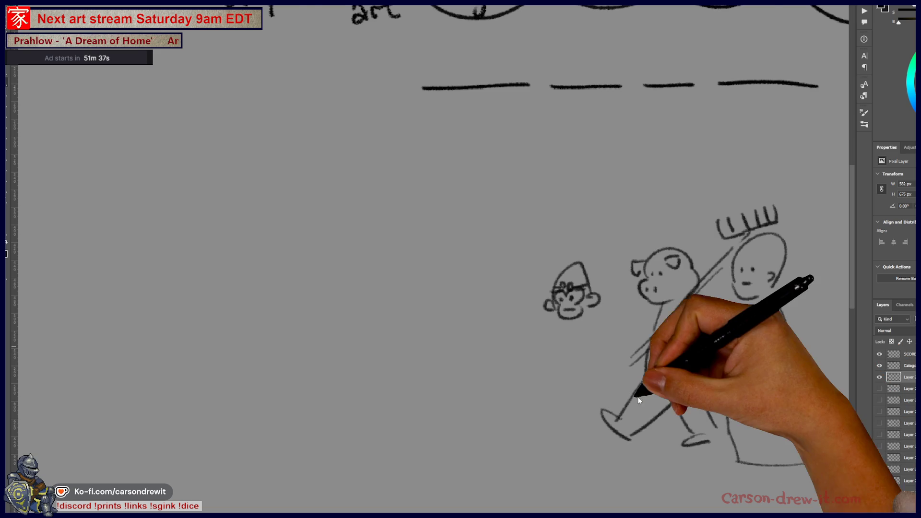
Recentre the canvas on the figures and move the 'journey to the west' search results window.
{"action": "scroll", "coordinate": [628, 386], "scroll_direction": "down", "scroll_amount": 3}
{"action": "left_click_drag", "start_coordinate": [550, 394], "coordinate": [457, 388]}
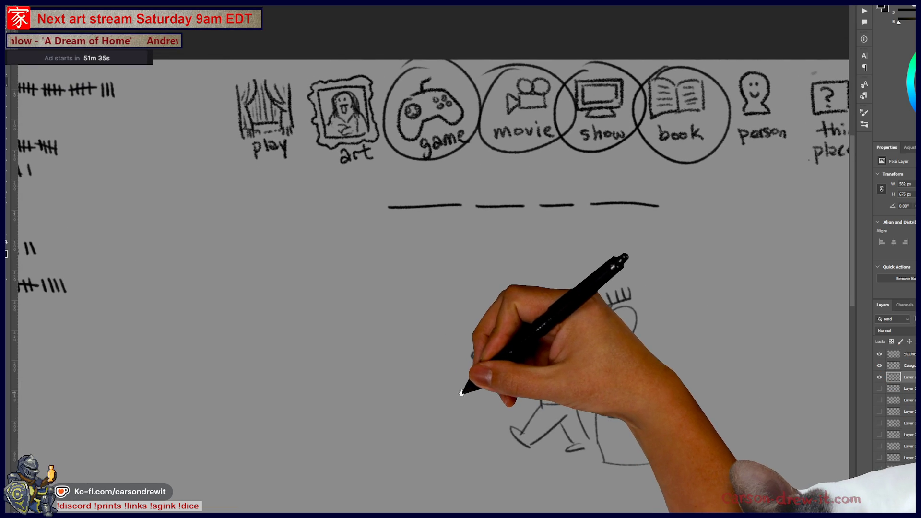
{"action": "scroll", "coordinate": [453, 391], "scroll_direction": "up", "scroll_amount": 2}
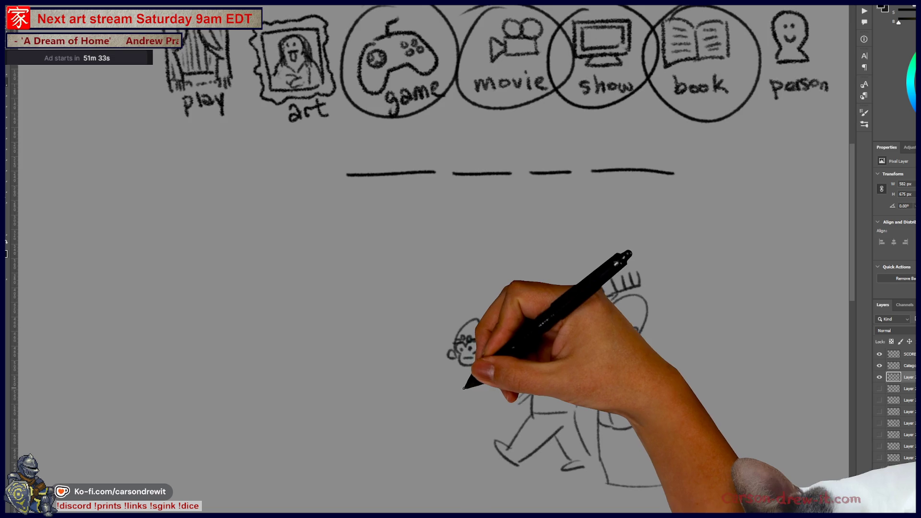
{"action": "scroll", "coordinate": [478, 387], "scroll_direction": "up", "scroll_amount": 2}
{"action": "left_click_drag", "start_coordinate": [503, 376], "coordinate": [500, 377]}
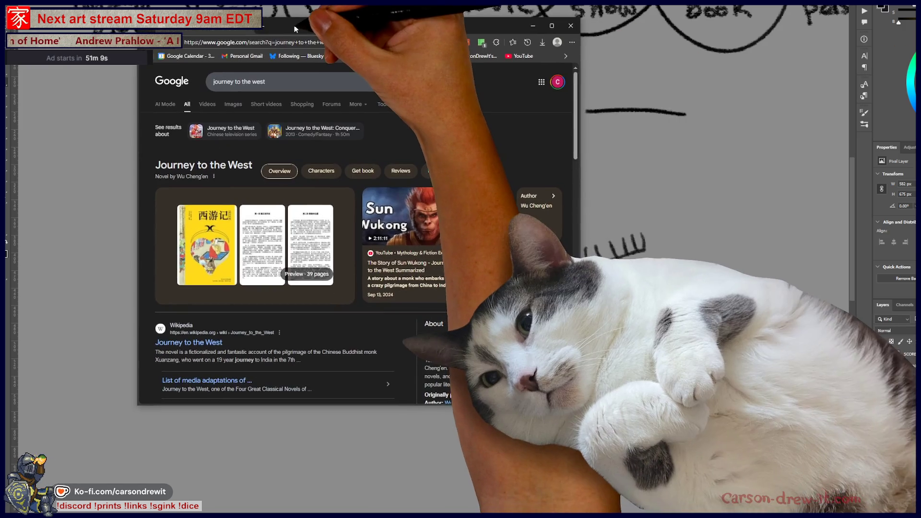
{"action": "left_click_drag", "start_coordinate": [295, 25], "coordinate": [337, 34]}
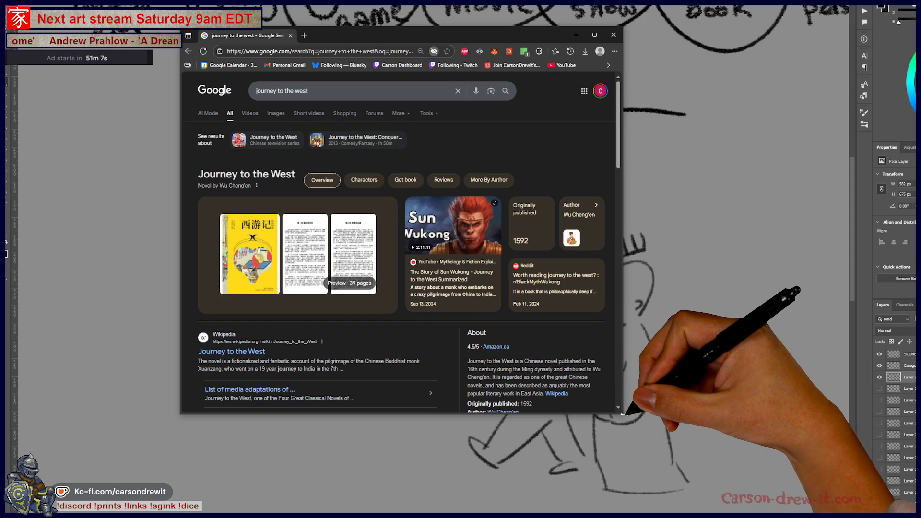
Enlarge the 'journey to the west' results window and open the Wikipedia article from it.
{"action": "mouse_move", "coordinate": [622, 417]}
{"action": "left_mouse_down"}
{"action": "mouse_move", "coordinate": [857, 512]}
{"action": "mouse_move", "coordinate": [803, 512]}
{"action": "mouse_move", "coordinate": [820, 512]}
{"action": "left_mouse_up"}
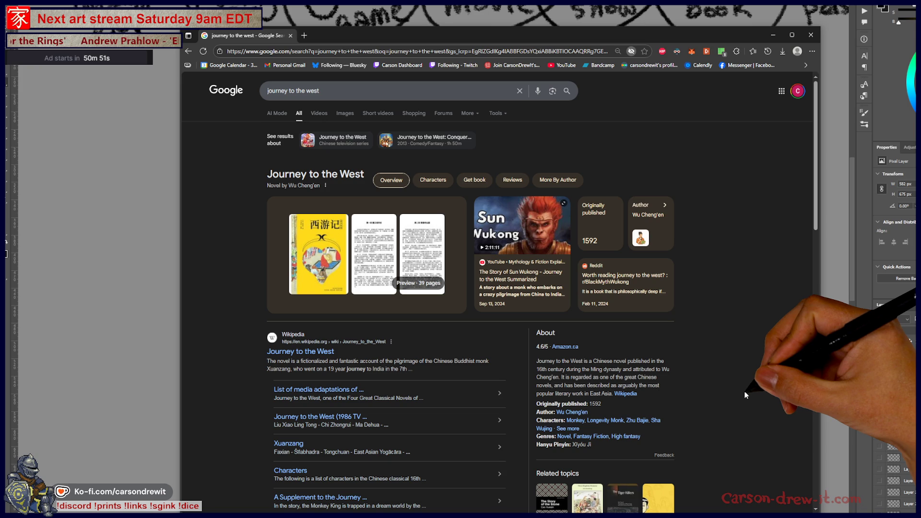
{"action": "scroll", "coordinate": [742, 390], "scroll_direction": "down", "scroll_amount": 5}
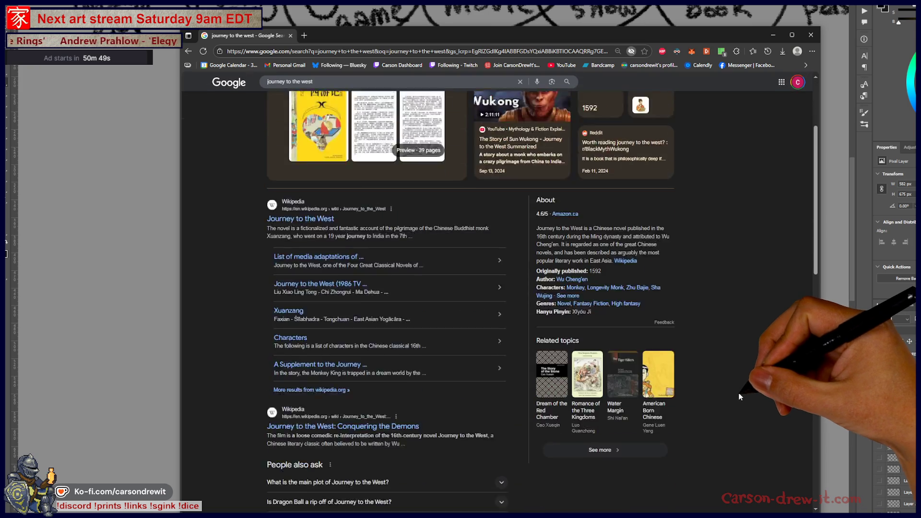
{"action": "scroll", "coordinate": [738, 393], "scroll_direction": "up", "scroll_amount": 4}
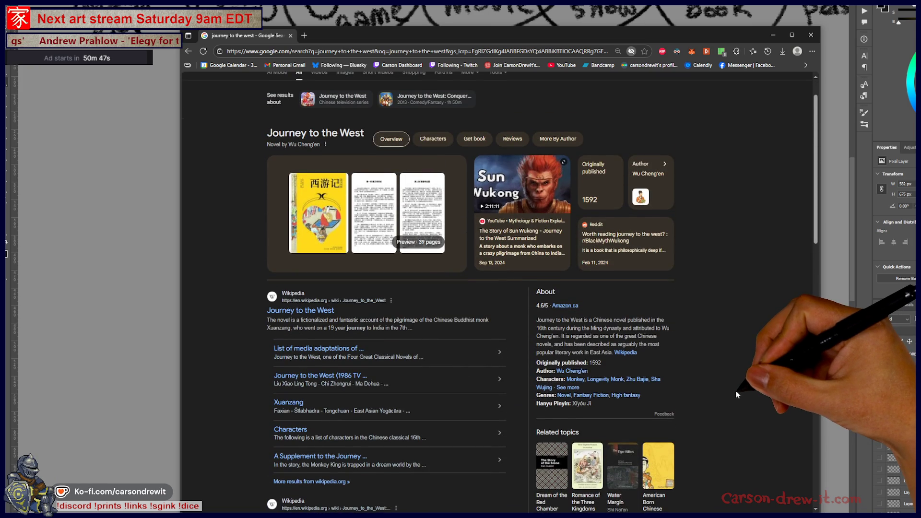
{"action": "left_click", "coordinate": [311, 313]}
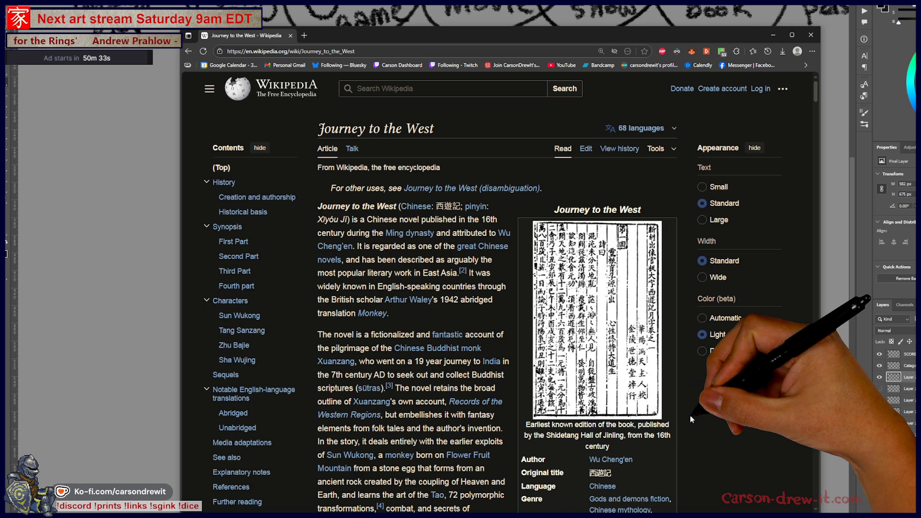
Read the Journey to the West article's lead, briefly highlighting the 'fictionalized account' phrase.
{"action": "scroll", "coordinate": [700, 406], "scroll_direction": "down", "scroll_amount": 5}
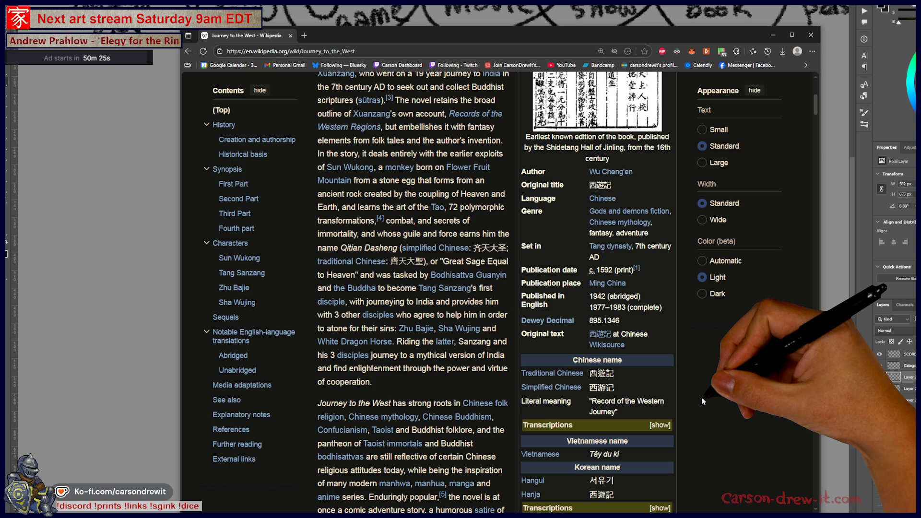
{"action": "scroll", "coordinate": [702, 401], "scroll_direction": "up", "scroll_amount": 2}
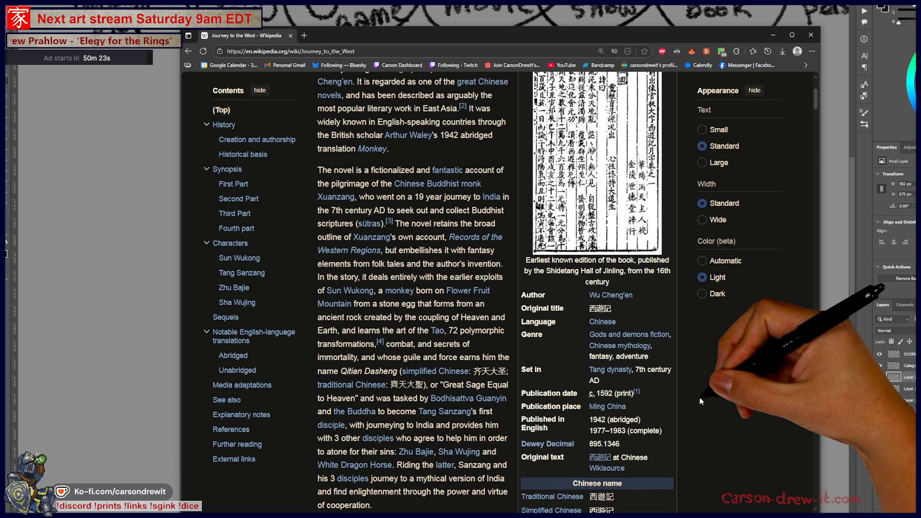
{"action": "scroll", "coordinate": [700, 398], "scroll_direction": "up", "scroll_amount": 2}
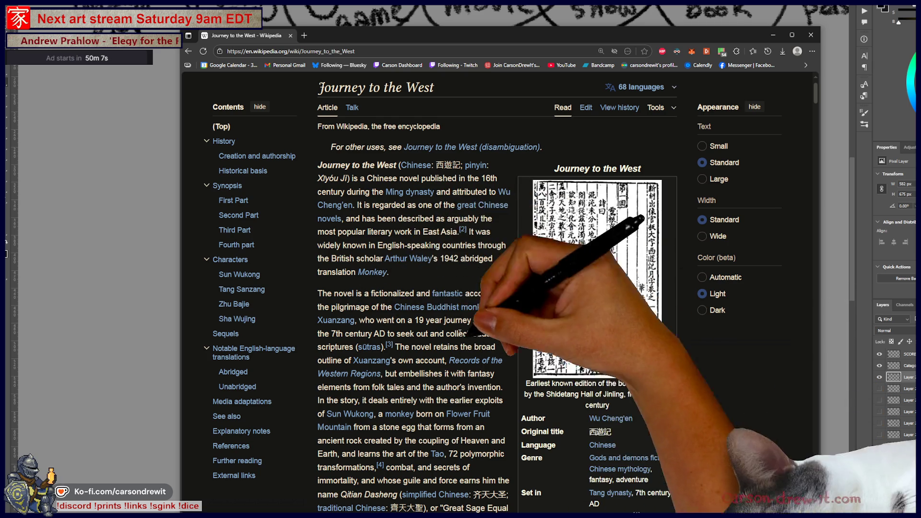
{"action": "left_click_drag", "start_coordinate": [357, 293], "coordinate": [488, 294]}
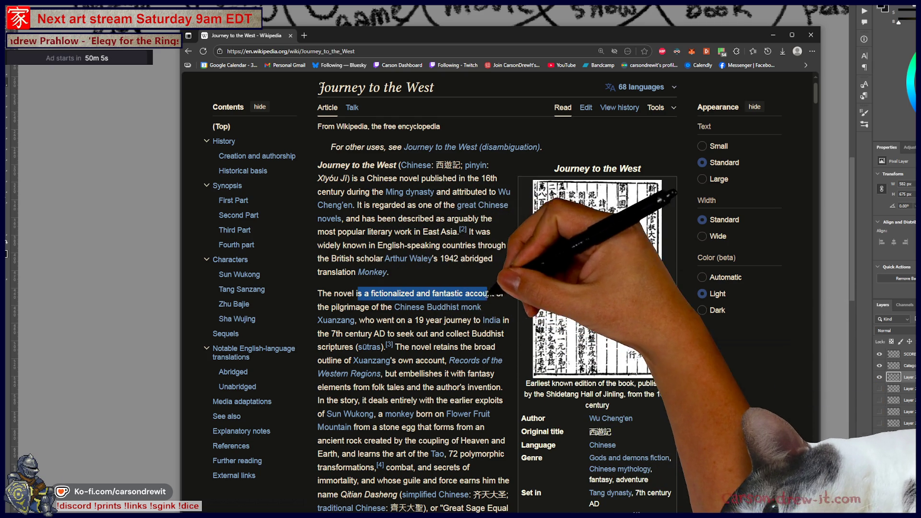
{"action": "left_click", "coordinate": [503, 367]}
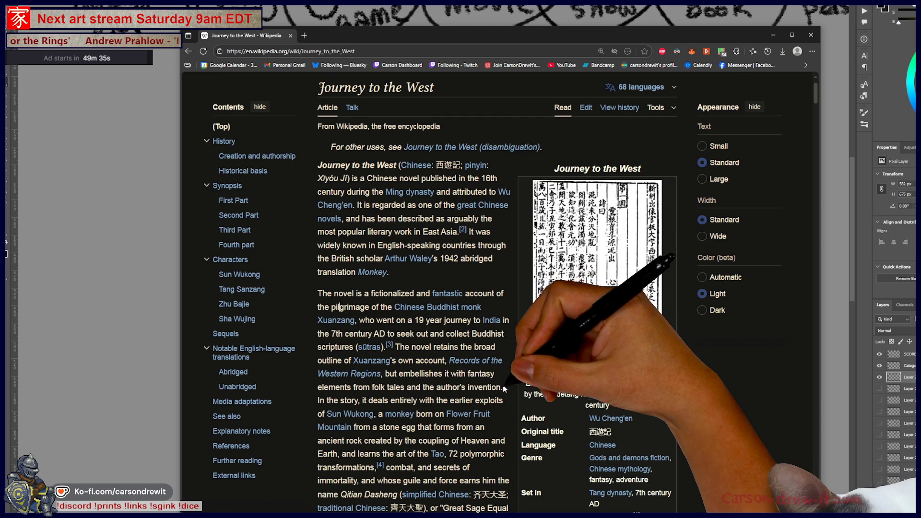
Scroll the article down to the Sha Wujing section and close the window.
{"action": "scroll", "coordinate": [503, 388], "scroll_direction": "down", "scroll_amount": 1}
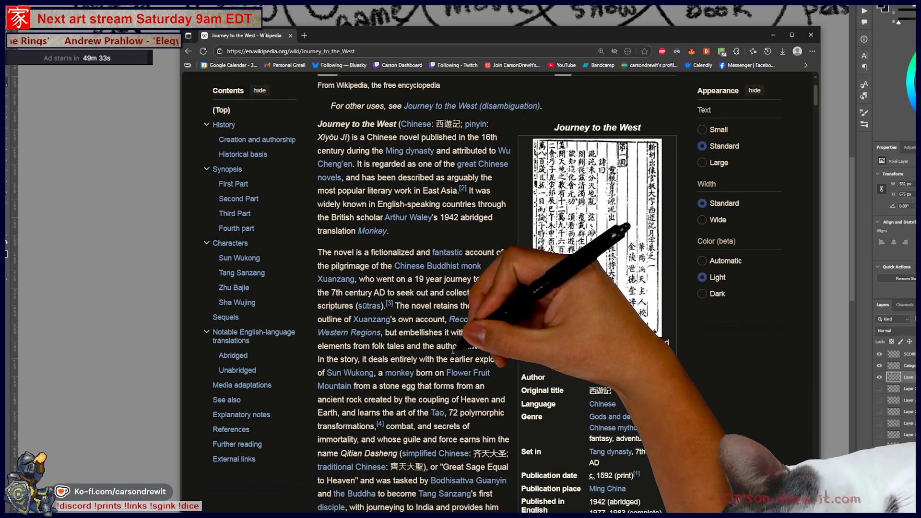
{"action": "scroll", "coordinate": [499, 378], "scroll_direction": "down", "scroll_amount": 2}
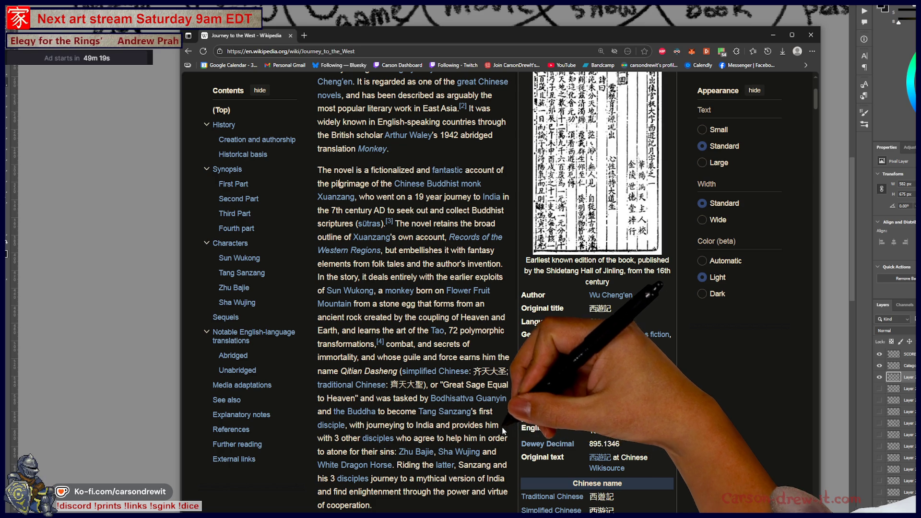
{"action": "scroll", "coordinate": [507, 437], "scroll_direction": "down", "scroll_amount": 2}
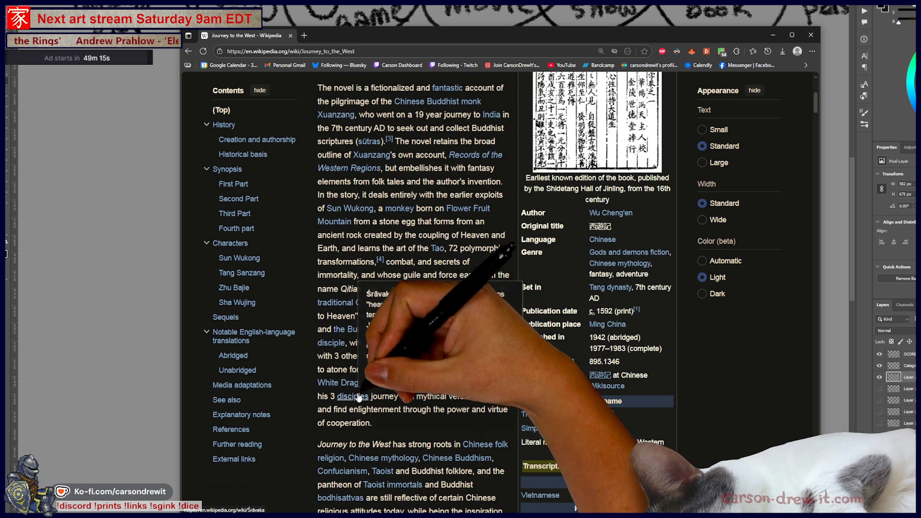
{"action": "scroll", "coordinate": [484, 421], "scroll_direction": "down", "scroll_amount": 4}
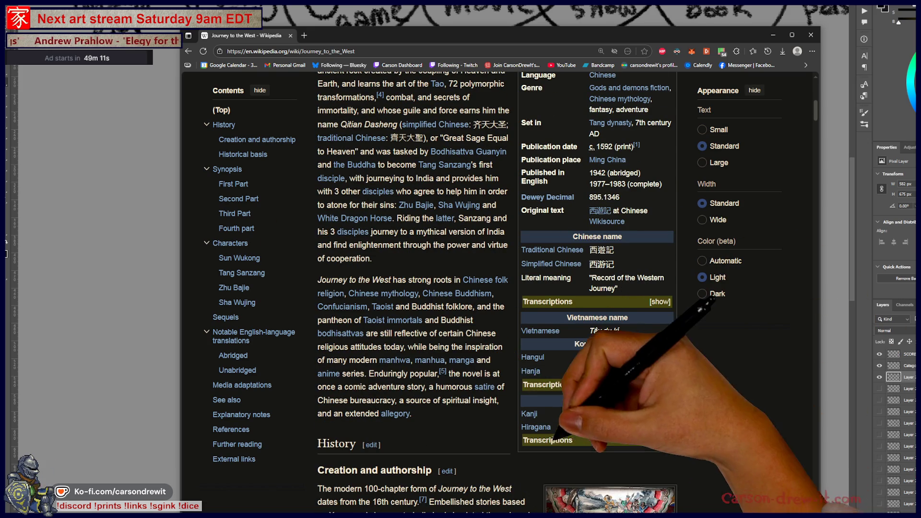
{"action": "scroll", "coordinate": [553, 430], "scroll_direction": "down", "scroll_amount": 6}
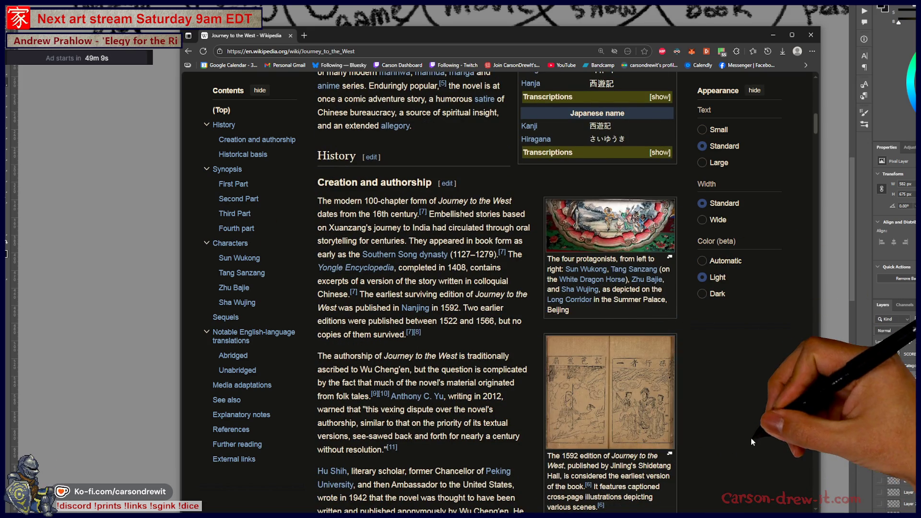
{"action": "scroll", "coordinate": [749, 440], "scroll_direction": "down", "scroll_amount": 7}
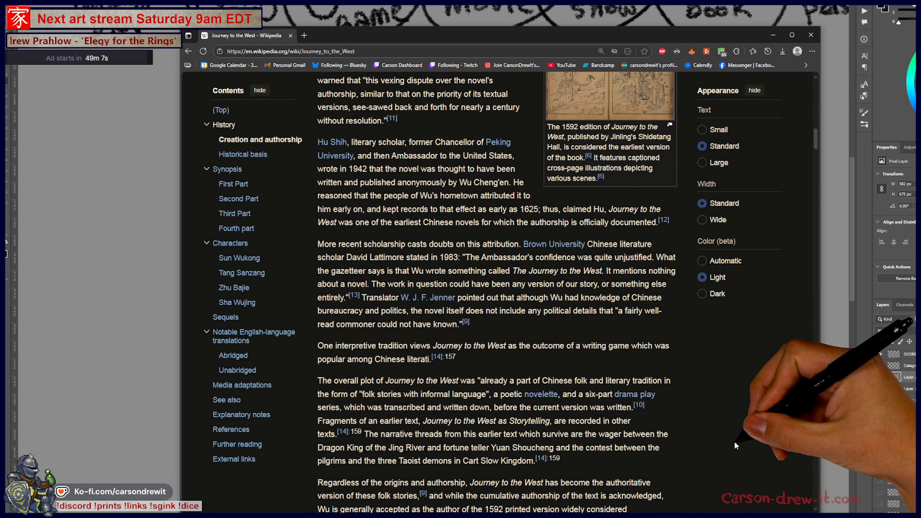
{"action": "scroll", "coordinate": [734, 441], "scroll_direction": "down", "scroll_amount": 15}
{"action": "scroll", "coordinate": [726, 442], "scroll_direction": "down", "scroll_amount": 5}
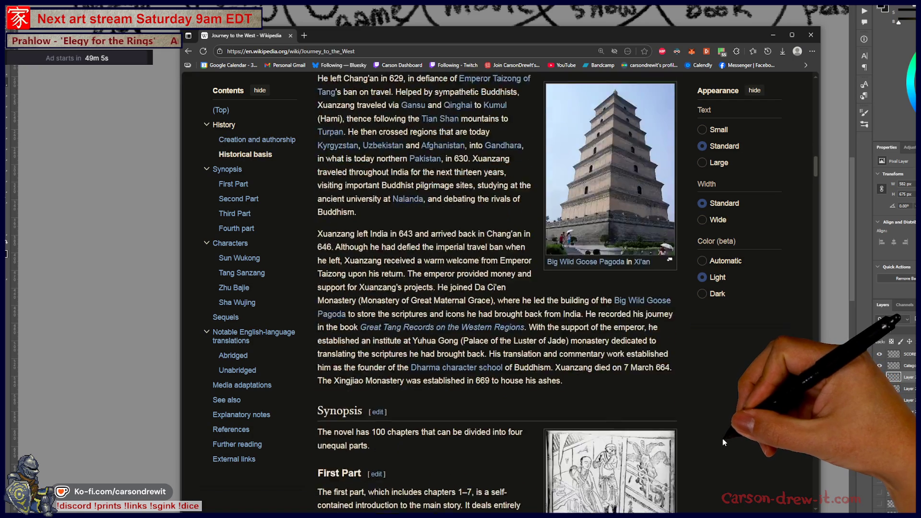
{"action": "scroll", "coordinate": [722, 441], "scroll_direction": "down", "scroll_amount": 12}
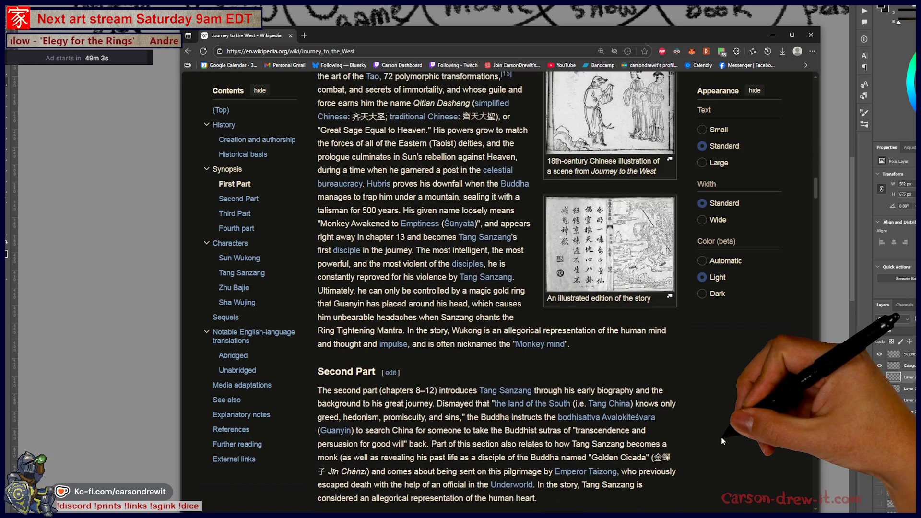
{"action": "scroll", "coordinate": [721, 441], "scroll_direction": "down", "scroll_amount": 20}
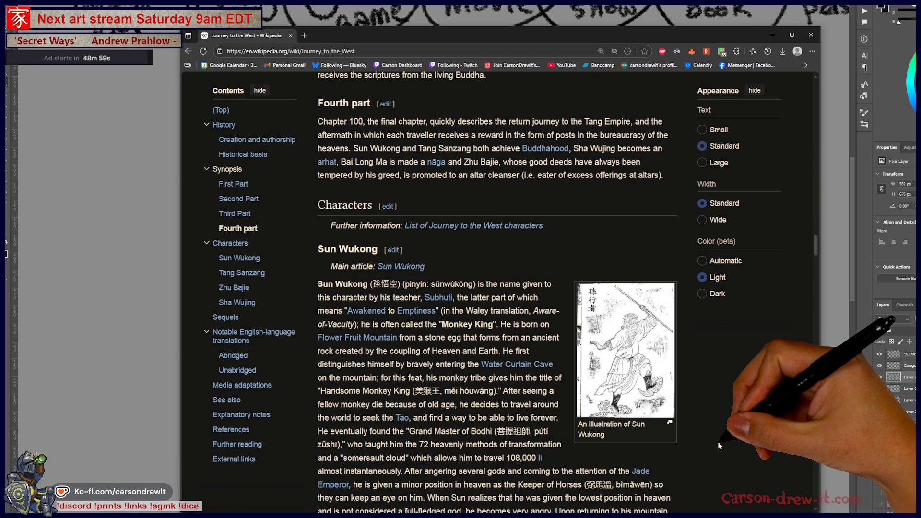
{"action": "scroll", "coordinate": [720, 446], "scroll_direction": "down", "scroll_amount": 3}
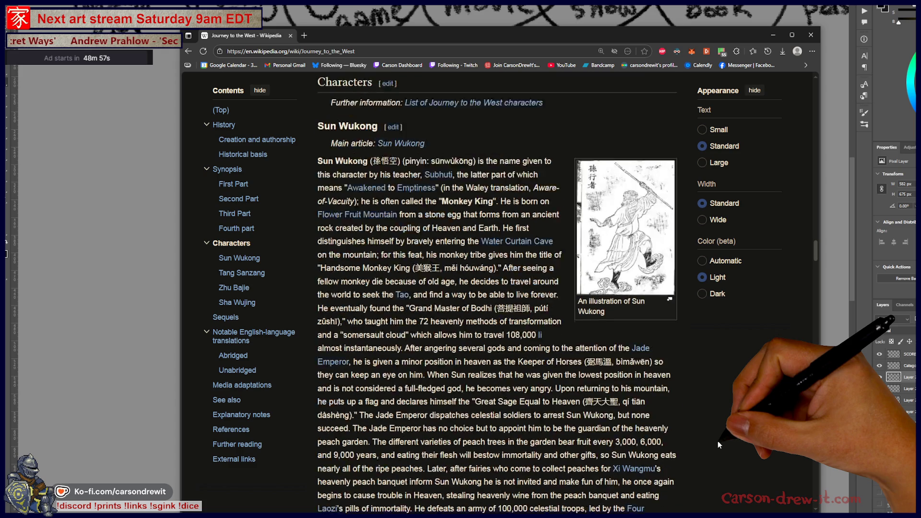
{"action": "scroll", "coordinate": [718, 441], "scroll_direction": "down", "scroll_amount": 8}
{"action": "scroll", "coordinate": [716, 442], "scroll_direction": "down", "scroll_amount": 9}
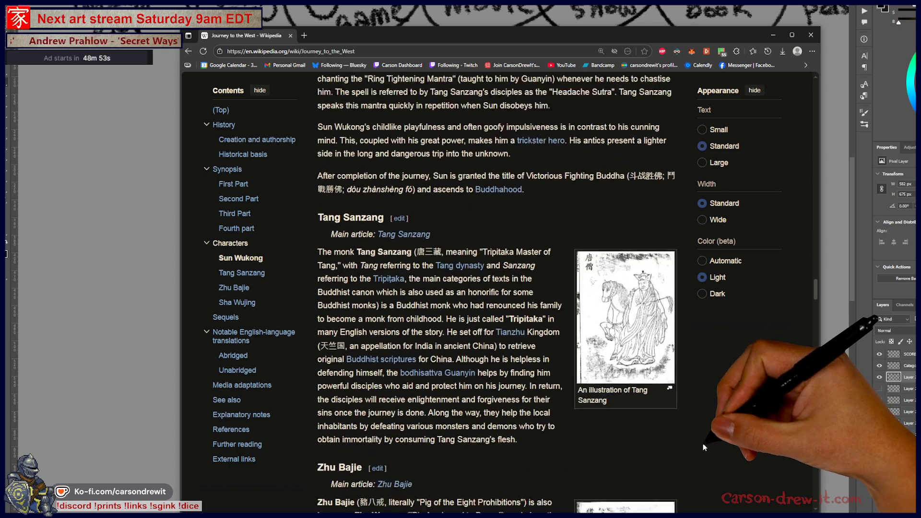
{"action": "scroll", "coordinate": [704, 443], "scroll_direction": "down", "scroll_amount": 1}
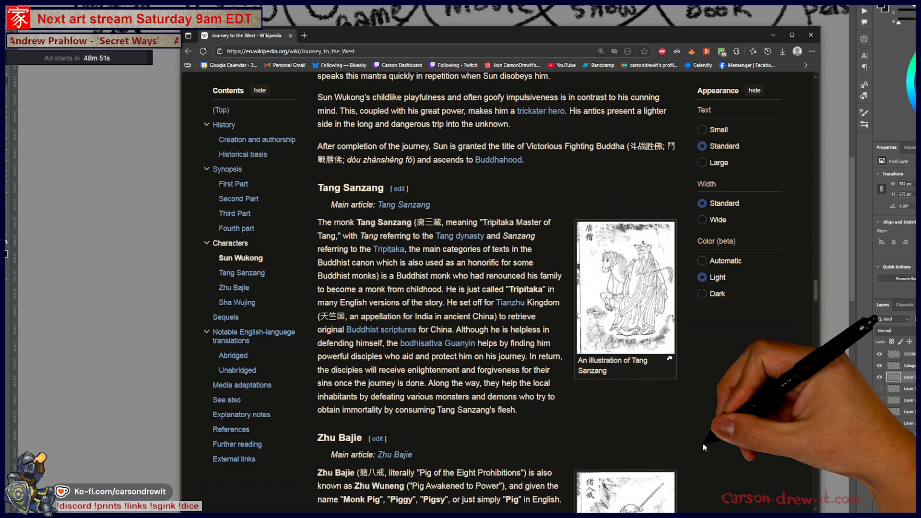
{"action": "scroll", "coordinate": [704, 444], "scroll_direction": "down", "scroll_amount": 3}
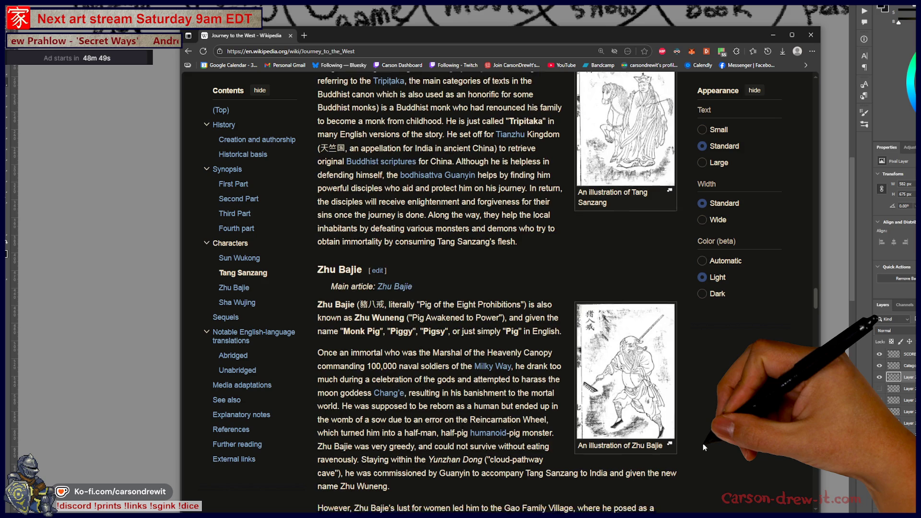
{"action": "scroll", "coordinate": [704, 443], "scroll_direction": "down", "scroll_amount": 3}
{"action": "scroll", "coordinate": [703, 444], "scroll_direction": "down", "scroll_amount": 7}
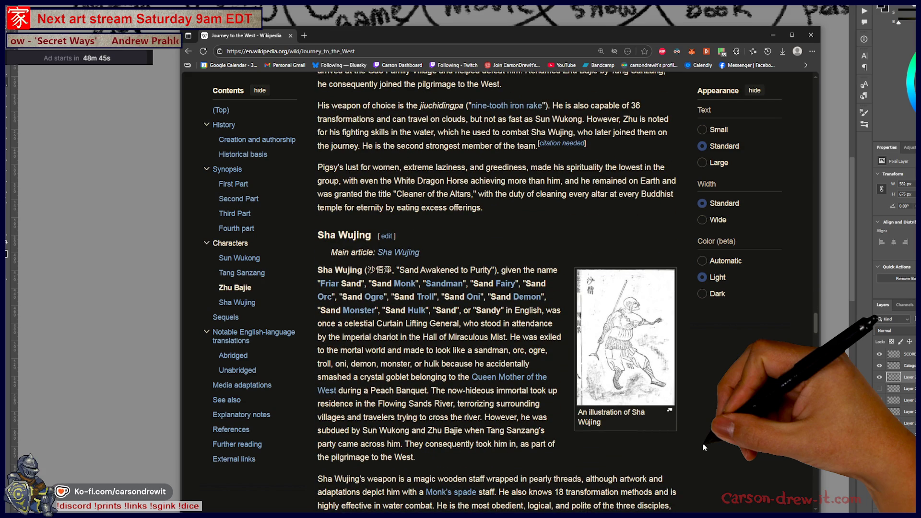
{"action": "left_click", "coordinate": [809, 37]}
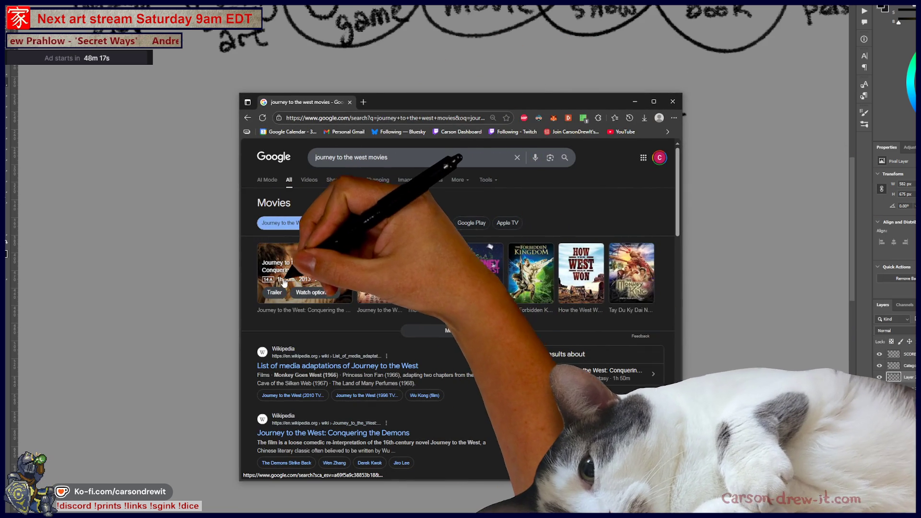
Open Journey to the West: Conquering the Demons and preview its first poster image.
{"action": "left_click", "coordinate": [285, 283]}
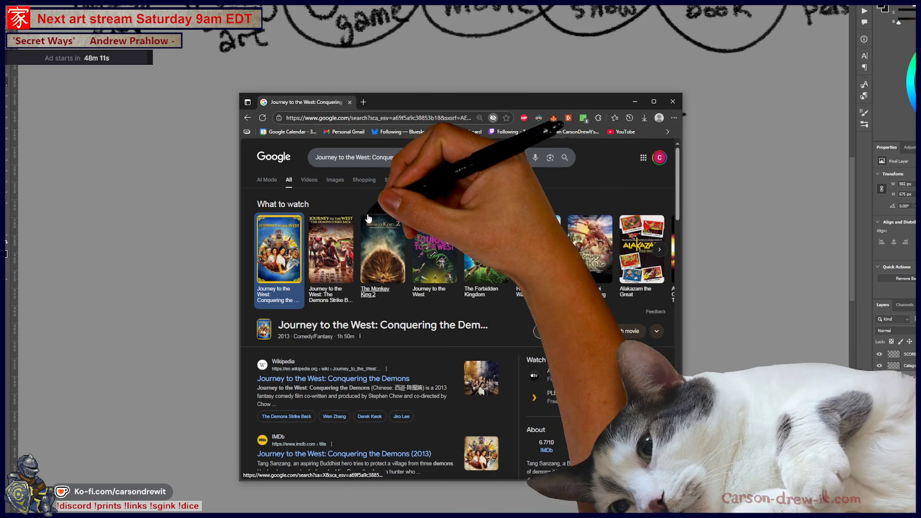
{"action": "left_click", "coordinate": [335, 180]}
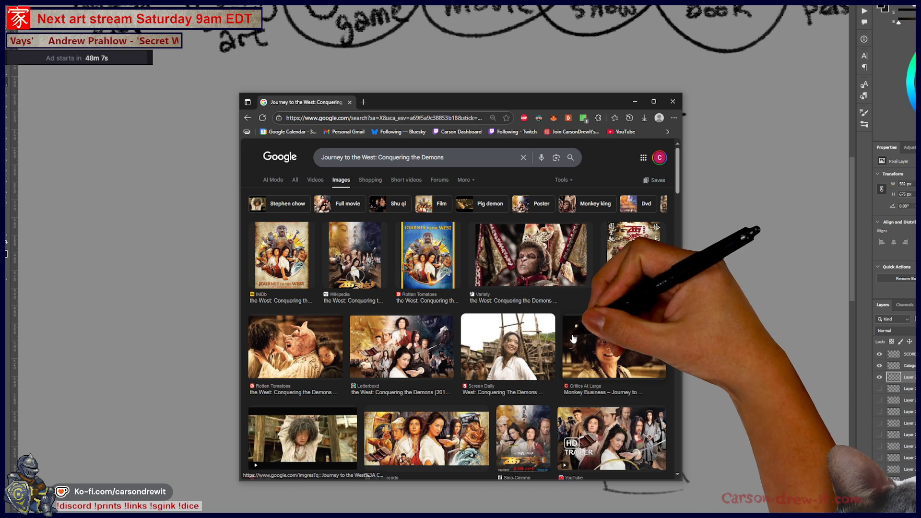
{"action": "scroll", "coordinate": [575, 345], "scroll_direction": "down", "scroll_amount": 4}
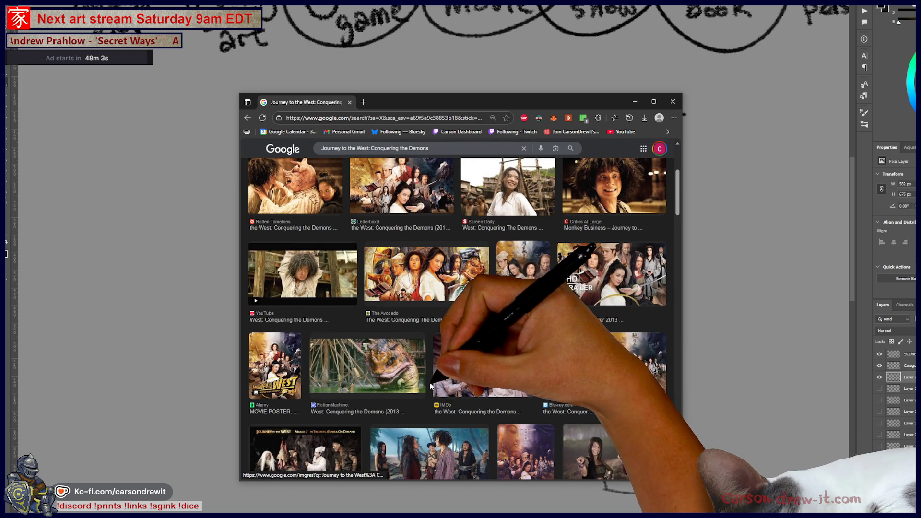
{"action": "scroll", "coordinate": [446, 365], "scroll_direction": "up", "scroll_amount": 5}
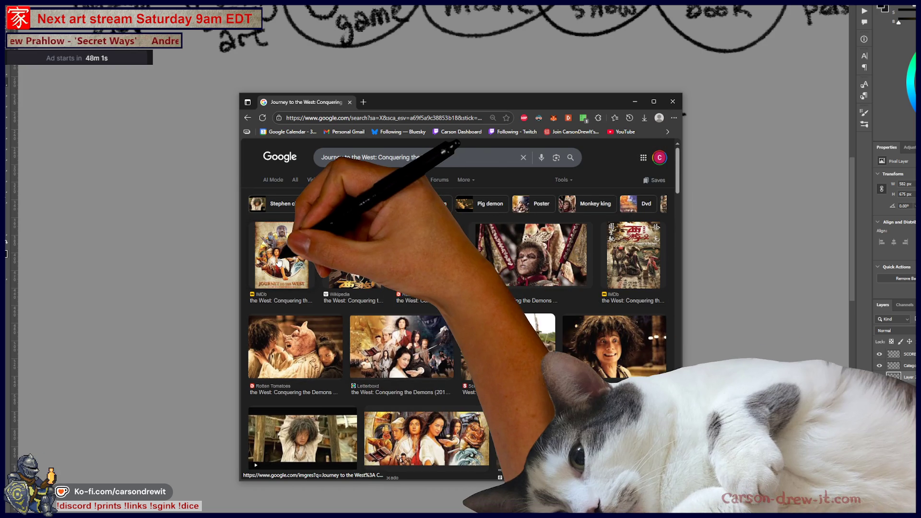
{"action": "left_click", "coordinate": [285, 252]}
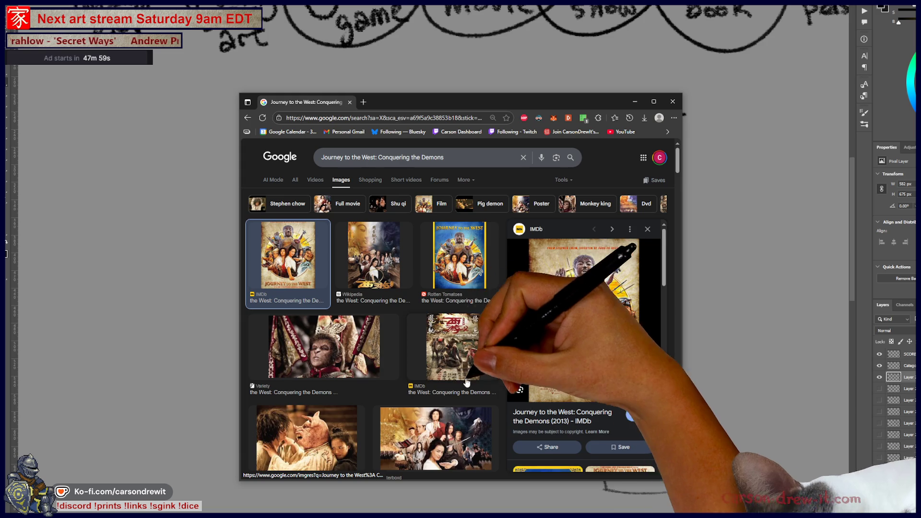
{"action": "key", "text": "alt+Left"}
{"action": "key", "text": "alt+Left"}
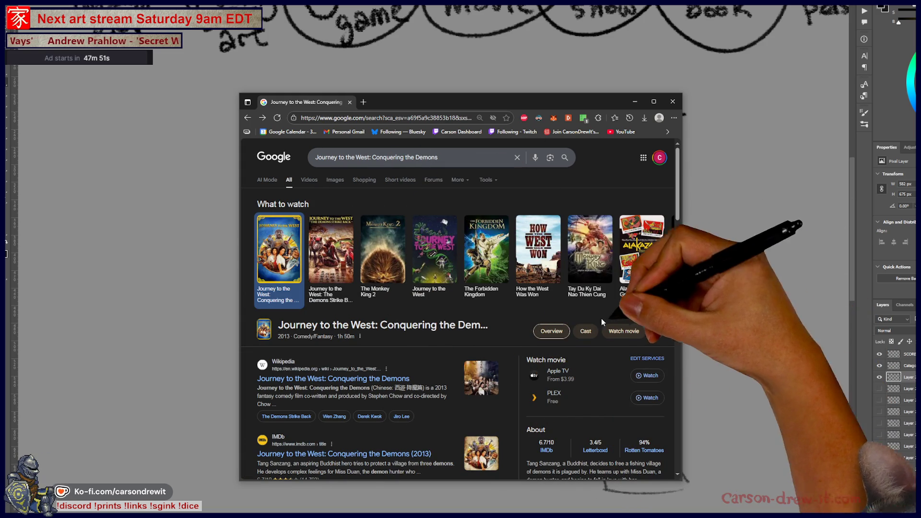
Browse The Demons Strike Back, The Monkey King 2, The Forbidden Kingdom and other carousel films.
{"action": "left_click", "coordinate": [318, 251]}
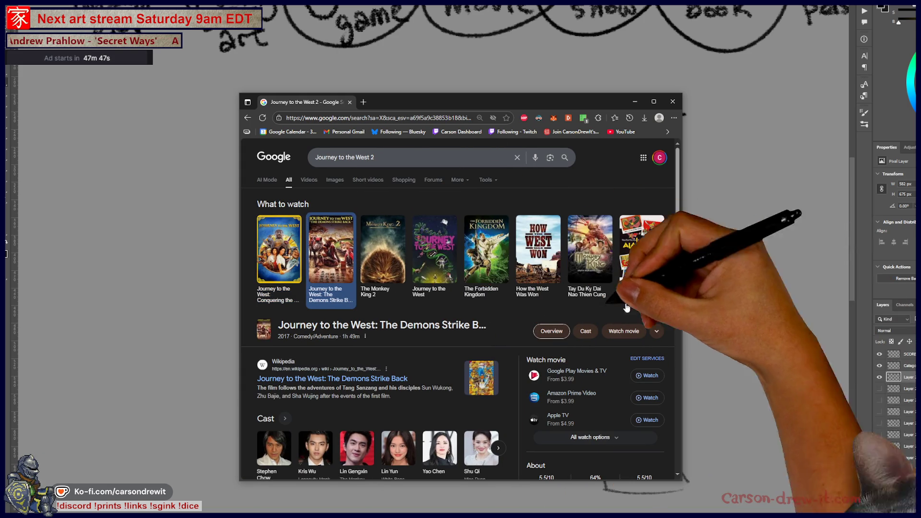
{"action": "scroll", "coordinate": [423, 298], "scroll_direction": "down", "scroll_amount": 2}
{"action": "scroll", "coordinate": [422, 303], "scroll_direction": "up", "scroll_amount": 1}
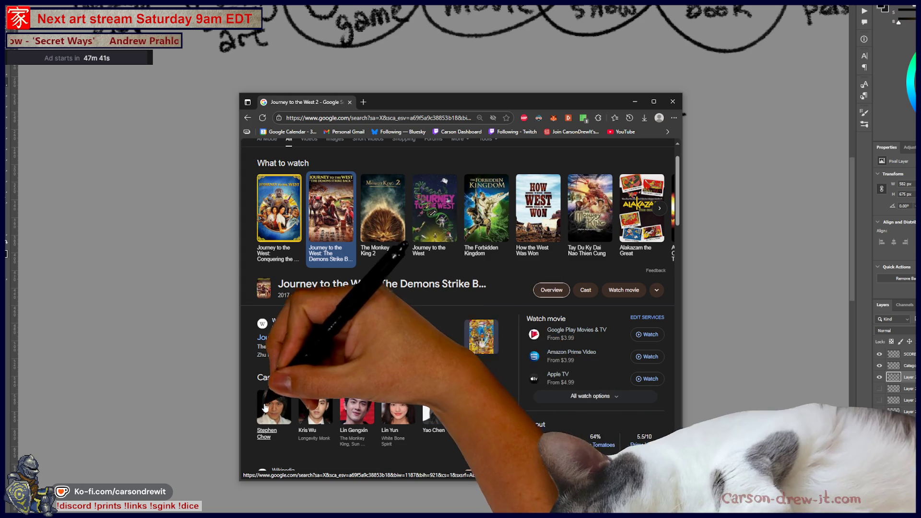
{"action": "left_click", "coordinate": [387, 225]}
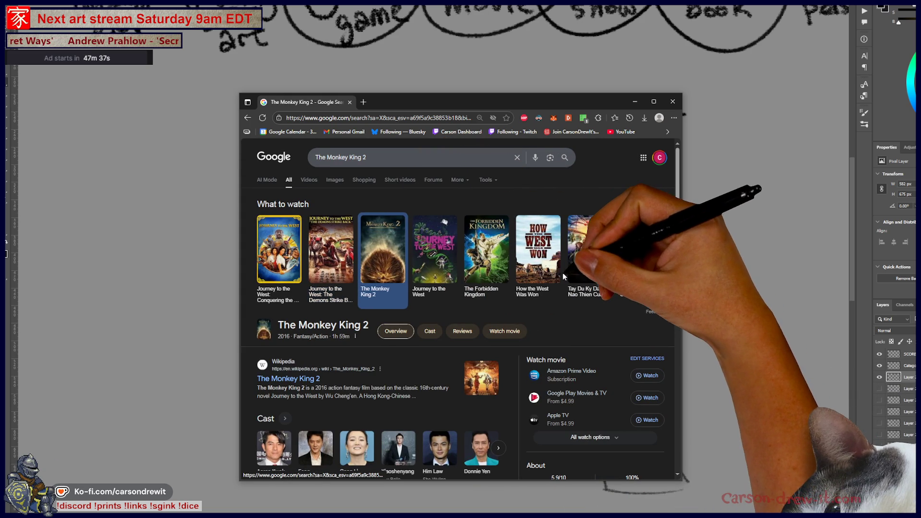
{"action": "left_click", "coordinate": [435, 249]}
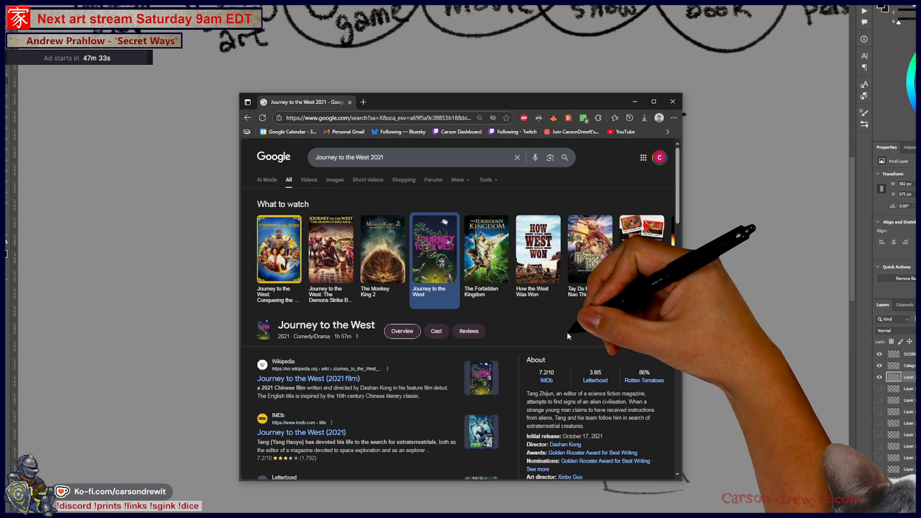
{"action": "left_click", "coordinate": [494, 259]}
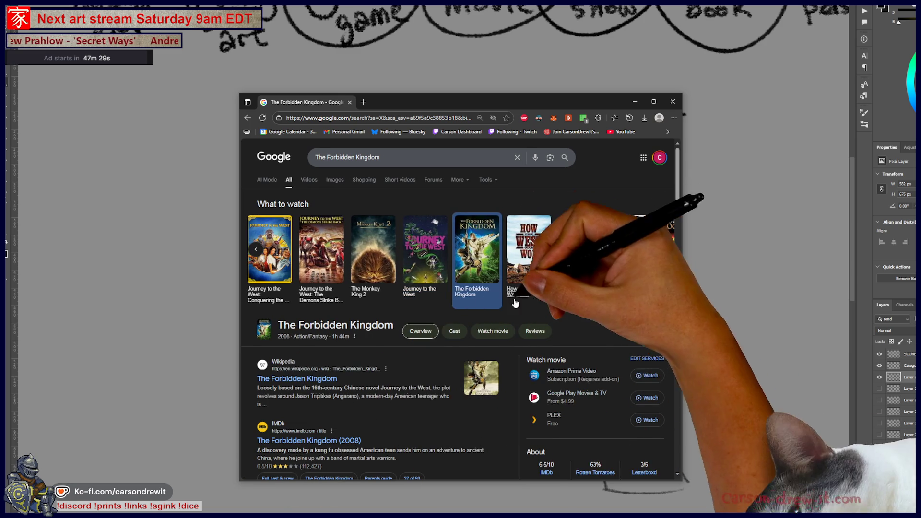
{"action": "left_click", "coordinate": [528, 269]}
{"action": "left_click", "coordinate": [547, 293]}
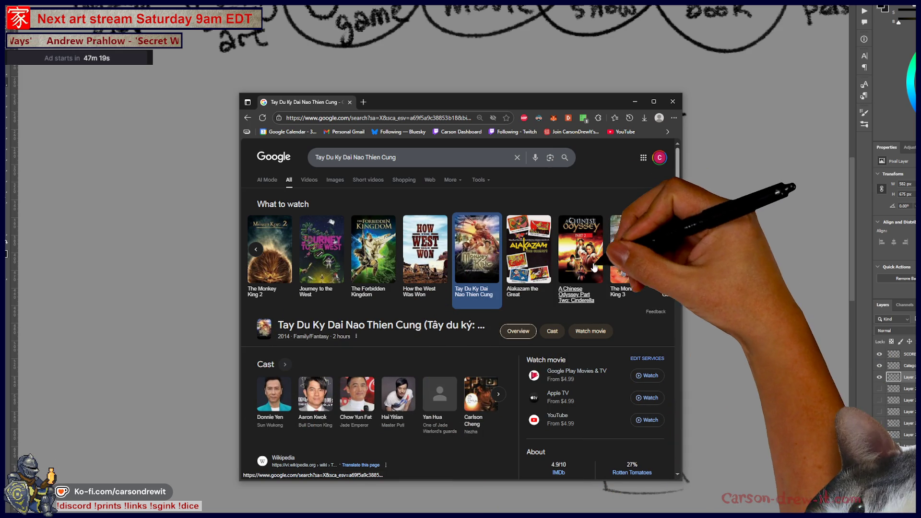
Check more carousel films, then show image results for Monkey King Conquers the Demon.
{"action": "scroll", "coordinate": [497, 263], "scroll_direction": "right", "scroll_amount": 2}
{"action": "left_click", "coordinate": [497, 263]}
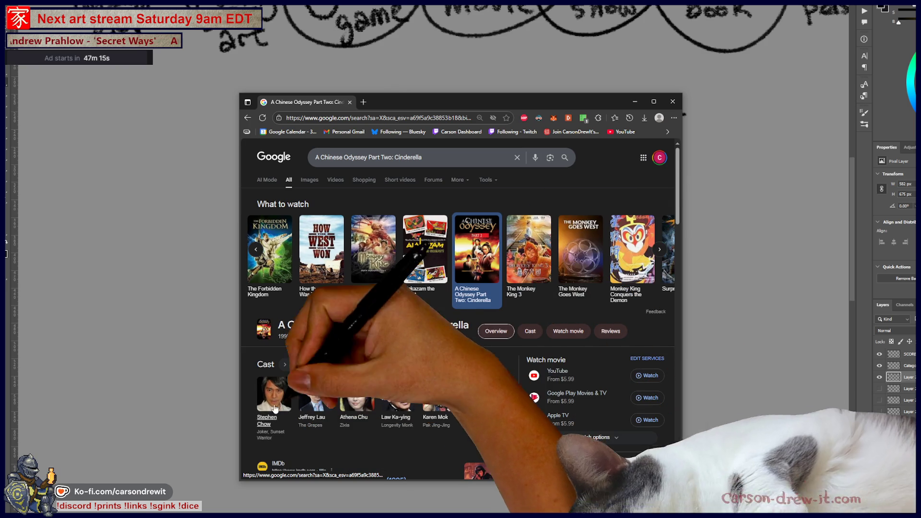
{"action": "scroll", "coordinate": [522, 259], "scroll_direction": "right", "scroll_amount": 2}
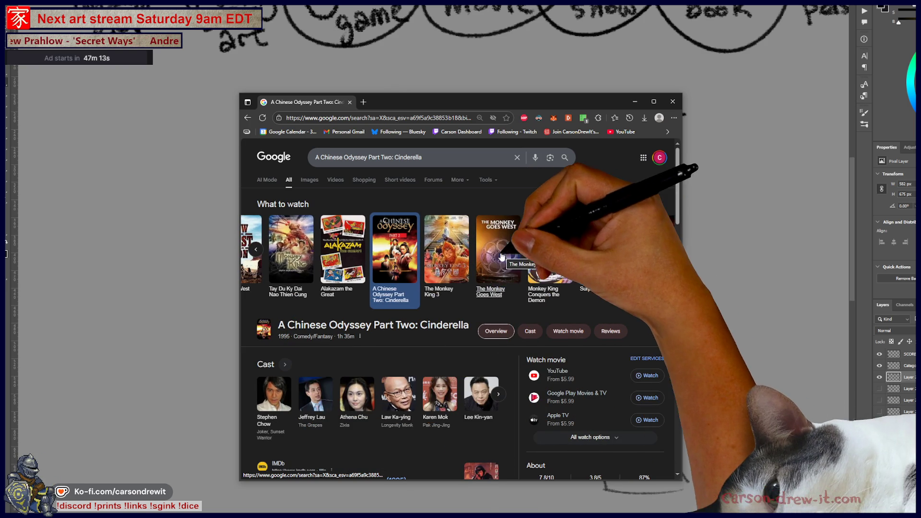
{"action": "left_click", "coordinate": [446, 249]}
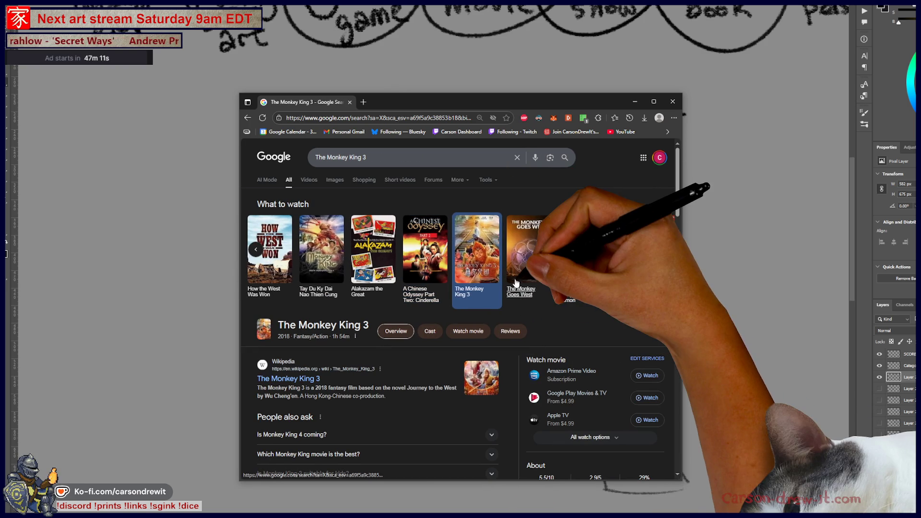
{"action": "left_click", "coordinate": [516, 283]}
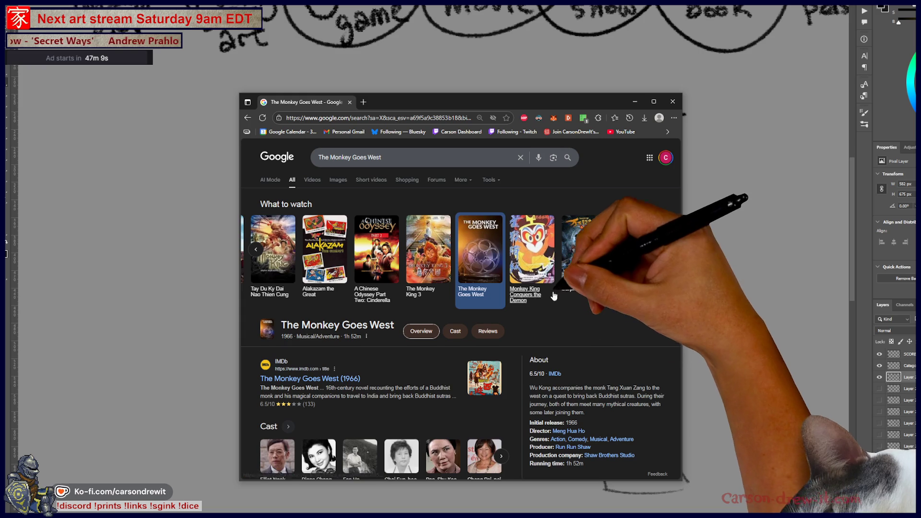
{"action": "left_click", "coordinate": [553, 293]}
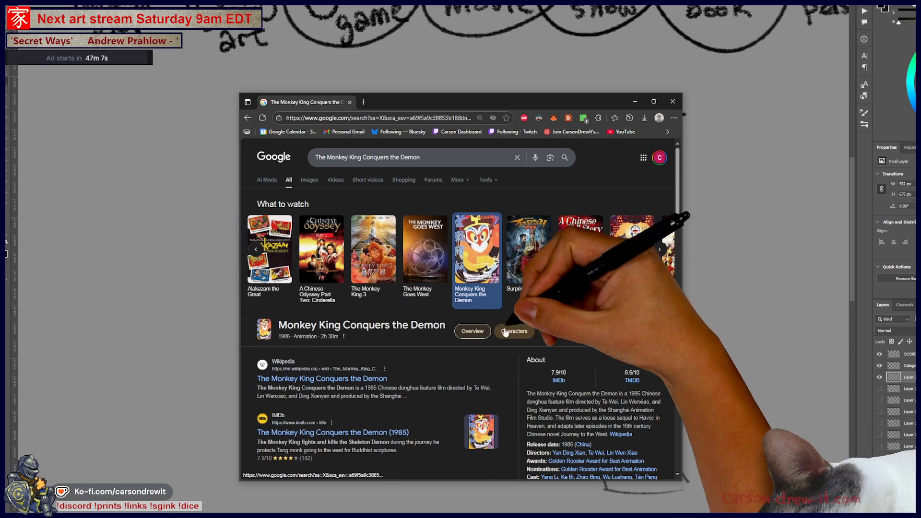
{"action": "left_click", "coordinate": [310, 180]}
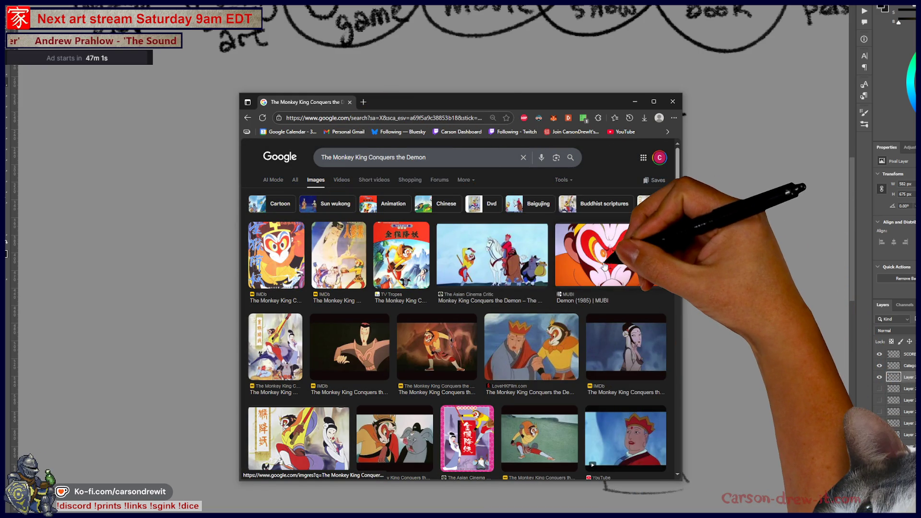
Look through the Monkey King Conquers the Demon images, then return to all results.
{"action": "scroll", "coordinate": [627, 276], "scroll_direction": "down", "scroll_amount": 3}
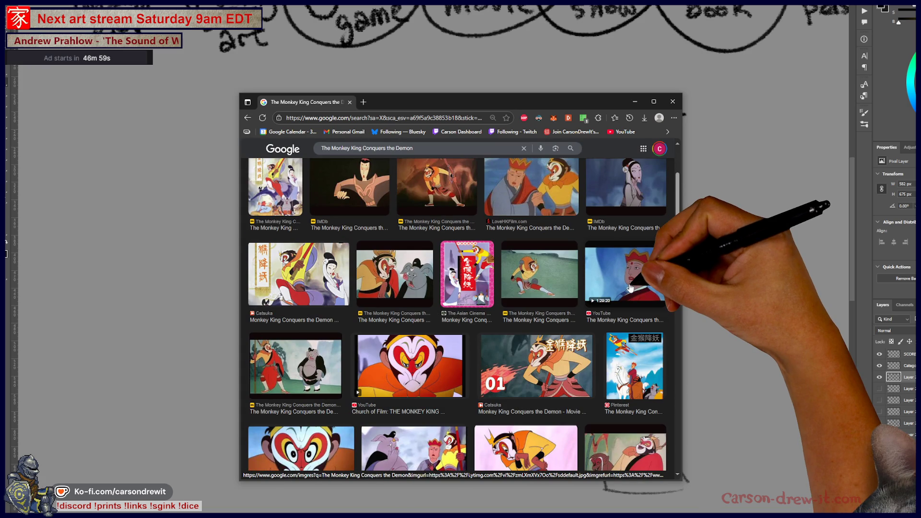
{"action": "scroll", "coordinate": [630, 287], "scroll_direction": "down", "scroll_amount": 3}
{"action": "scroll", "coordinate": [647, 326], "scroll_direction": "down", "scroll_amount": 2}
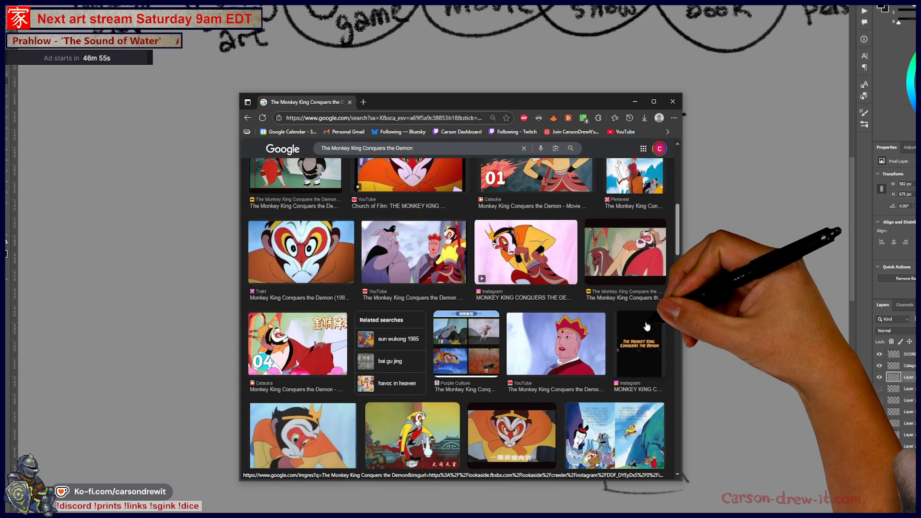
{"action": "scroll", "coordinate": [647, 326], "scroll_direction": "down", "scroll_amount": 4}
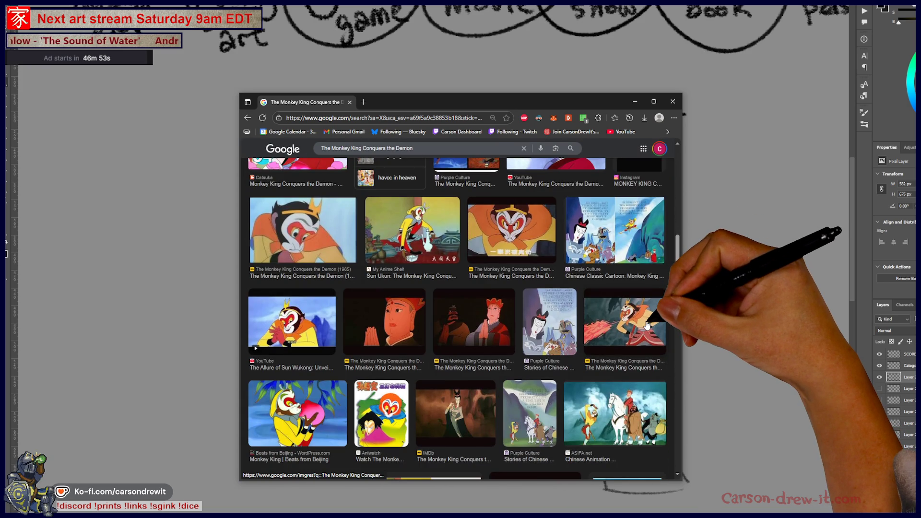
{"action": "scroll", "coordinate": [647, 326], "scroll_direction": "up", "scroll_amount": 10}
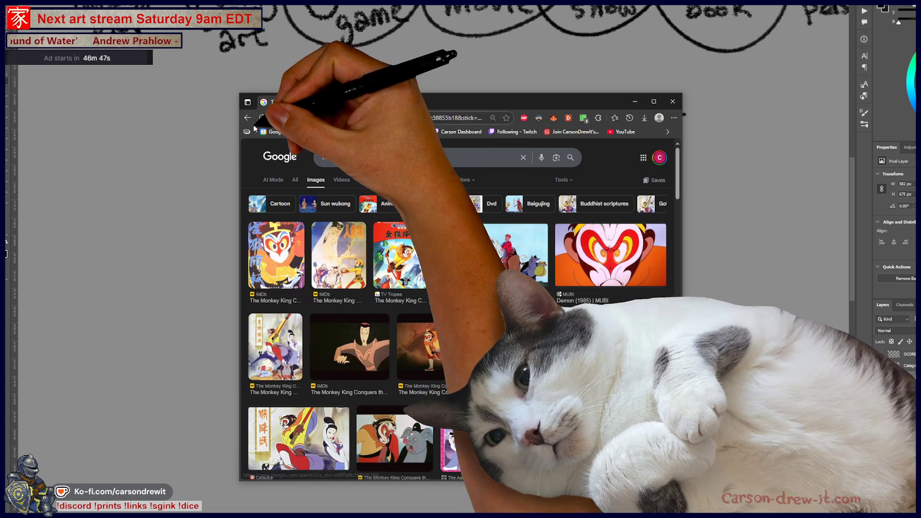
{"action": "key", "text": "alt+Left"}
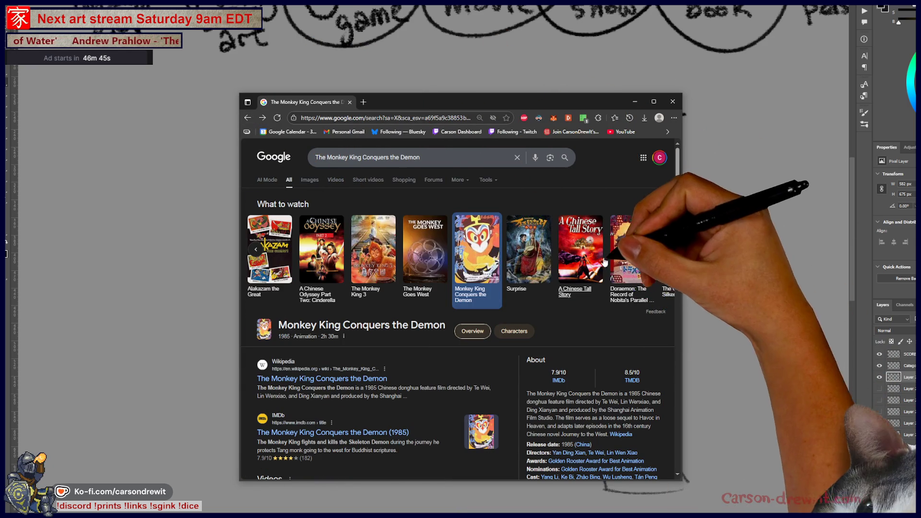
Open the 2018 film Monkey Magic from the carousel, then close the browser window.
{"action": "left_click", "coordinate": [660, 249]}
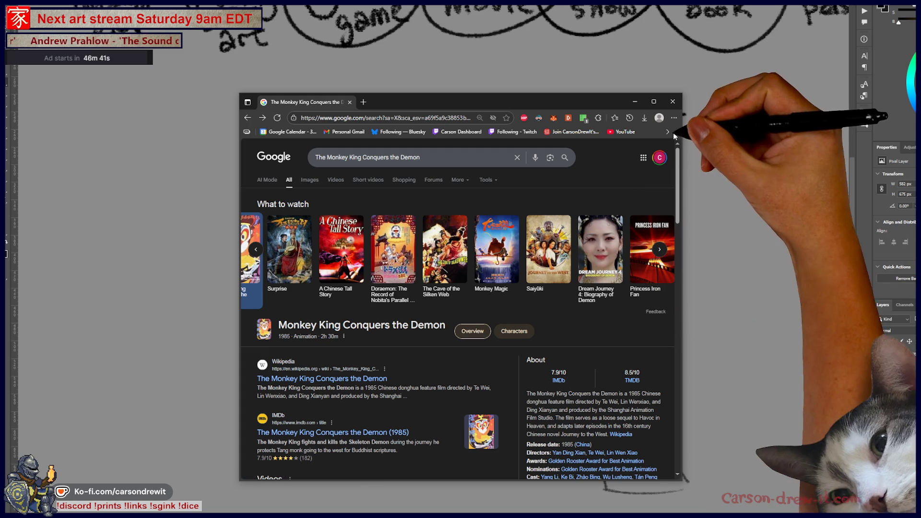
{"action": "left_click", "coordinate": [497, 250]}
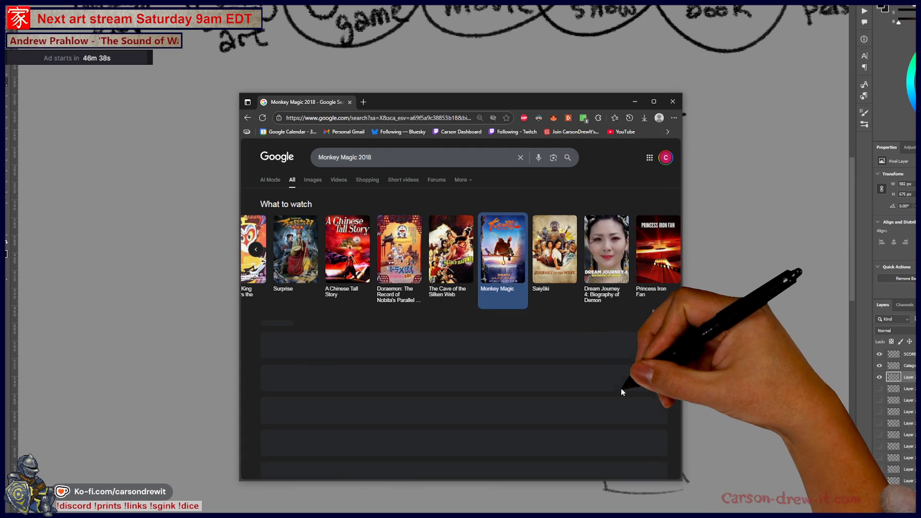
{"action": "scroll", "coordinate": [613, 389], "scroll_direction": "down", "scroll_amount": 3}
{"action": "scroll", "coordinate": [553, 310], "scroll_direction": "up", "scroll_amount": 3}
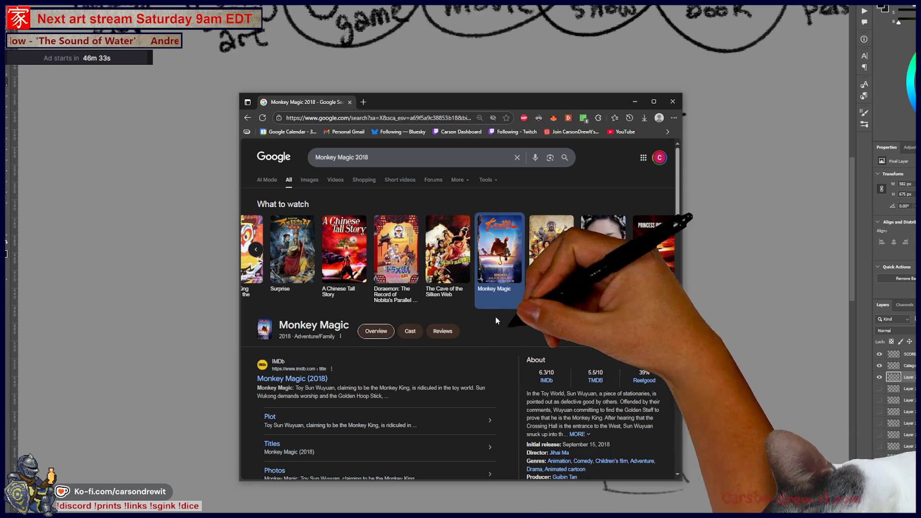
{"action": "scroll", "coordinate": [605, 340], "scroll_direction": "down", "scroll_amount": 3}
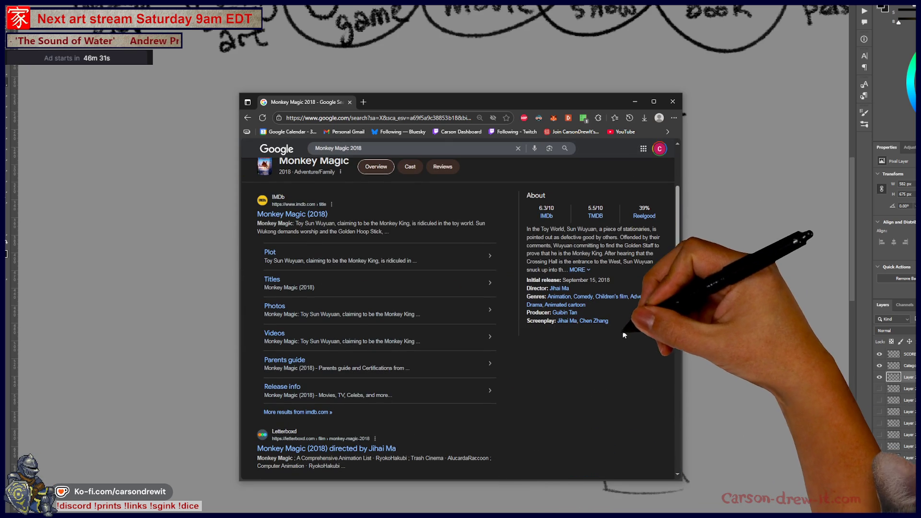
{"action": "scroll", "coordinate": [609, 327], "scroll_direction": "up", "scroll_amount": 3}
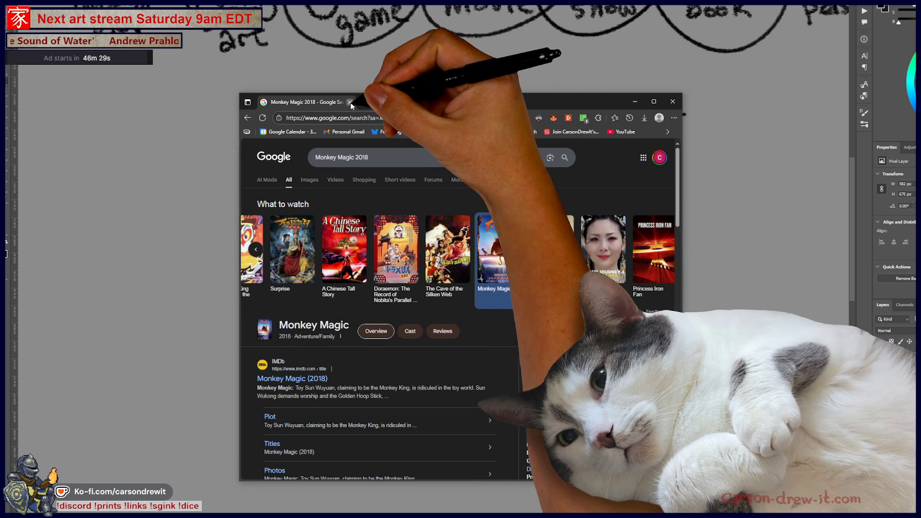
{"action": "left_click", "coordinate": [350, 101]}
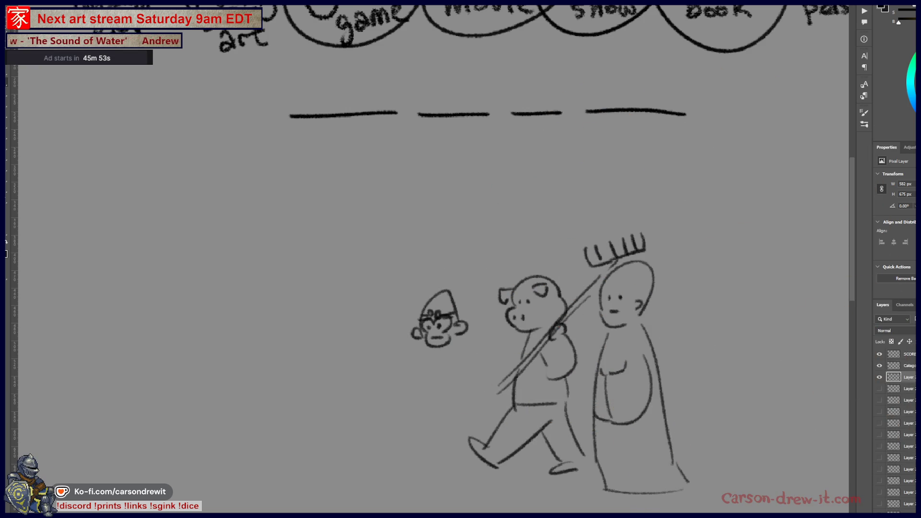
Pan the canvas right until the SCORES tally list appears beside the play icon.
{"action": "scroll", "coordinate": [256, 202], "scroll_direction": "right", "scroll_amount": 3}
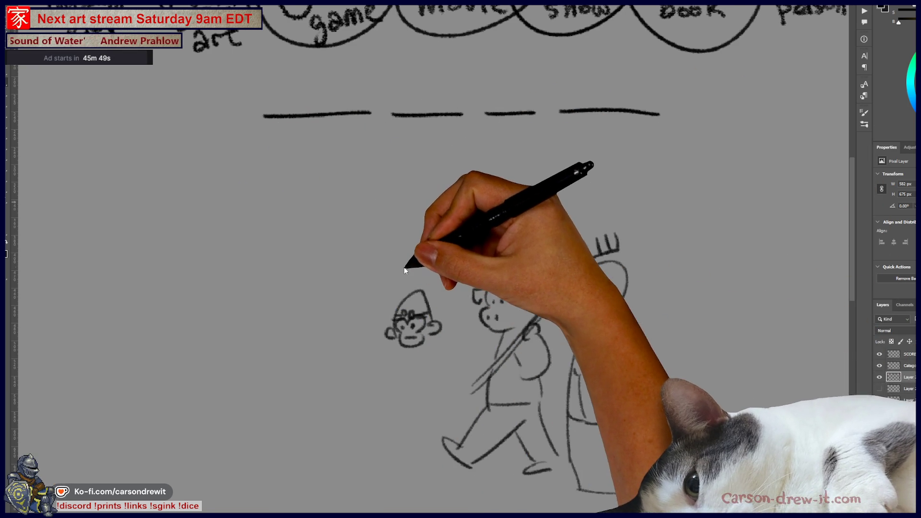
{"action": "mouse_move", "coordinate": [308, 271]}
{"action": "left_mouse_down"}
{"action": "mouse_move", "coordinate": [617, 331]}
{"action": "mouse_move", "coordinate": [503, 289]}
{"action": "mouse_move", "coordinate": [428, 350]}
{"action": "left_mouse_up"}
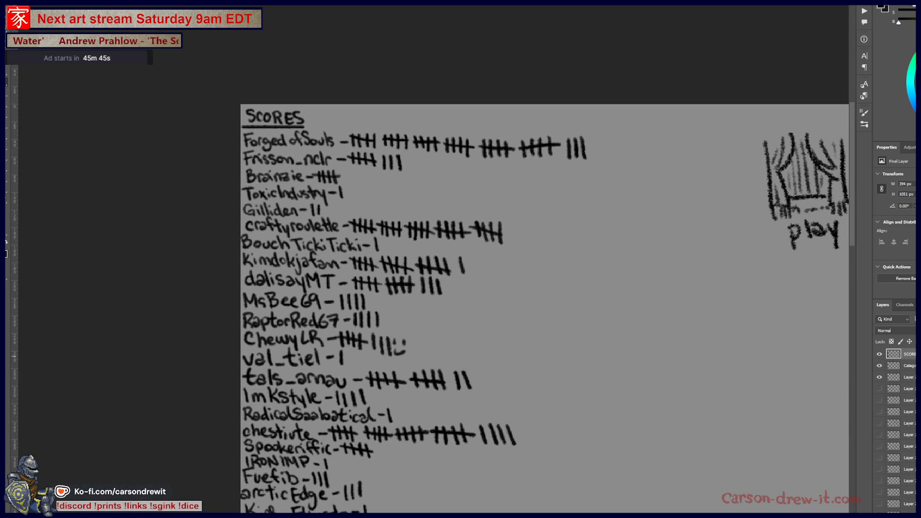
Add a fourth tally mark beside ChewyLR on the scores list.
{"action": "scroll", "coordinate": [720, 380], "scroll_direction": "down", "scroll_amount": 2}
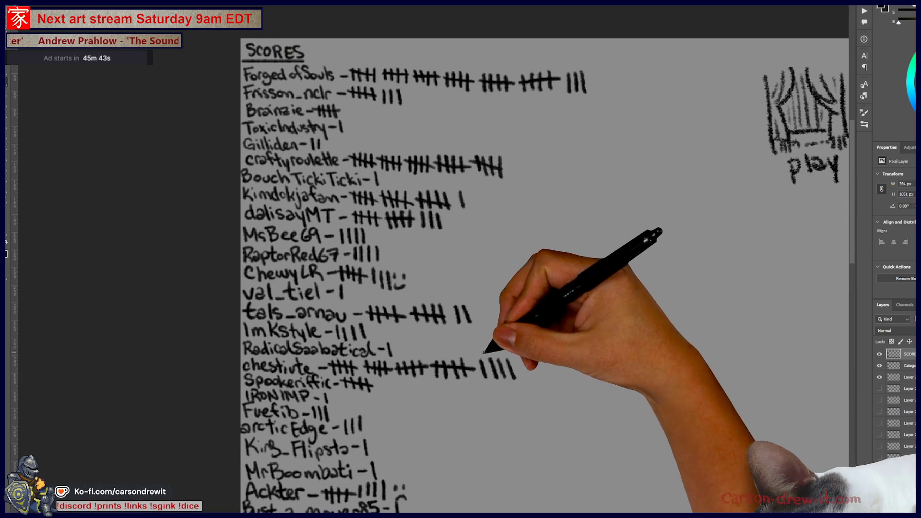
{"action": "scroll", "coordinate": [666, 367], "scroll_direction": "down", "scroll_amount": 5}
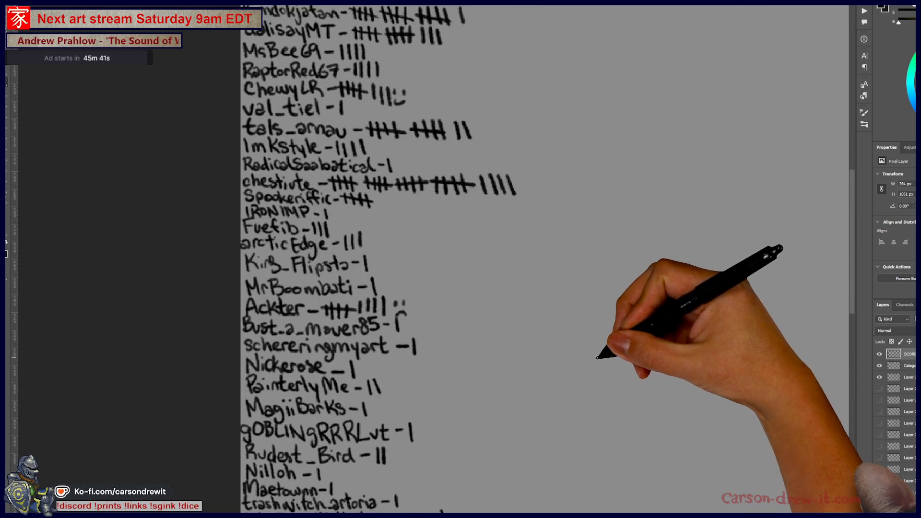
{"action": "scroll", "coordinate": [523, 365], "scroll_direction": "down", "scroll_amount": 2}
{"action": "scroll", "coordinate": [523, 365], "scroll_direction": "down", "scroll_amount": 2}
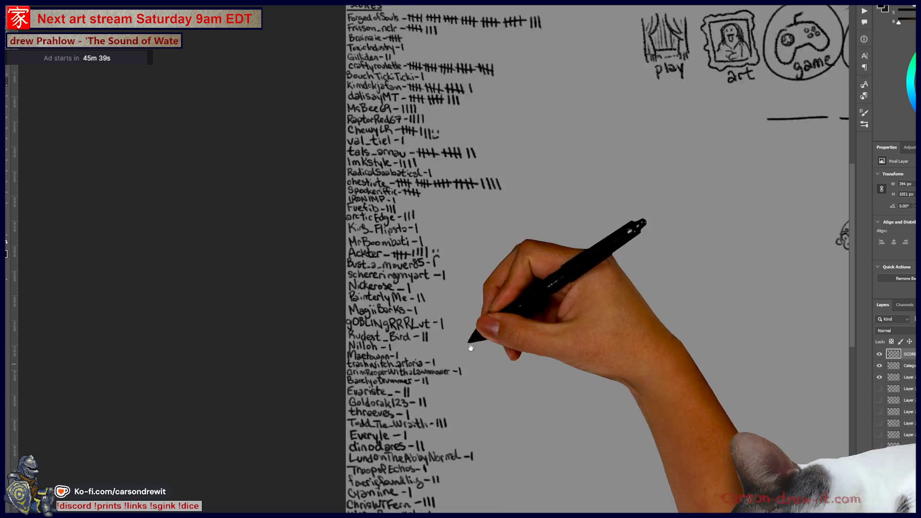
{"action": "scroll", "coordinate": [379, 216], "scroll_direction": "up", "scroll_amount": 4}
{"action": "scroll", "coordinate": [379, 204], "scroll_direction": "up", "scroll_amount": 2}
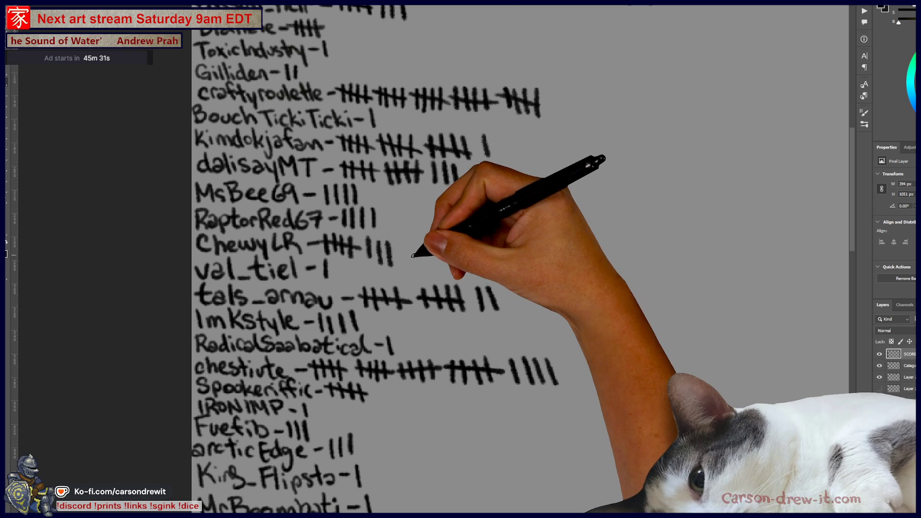
{"action": "left_click_drag", "start_coordinate": [401, 238], "coordinate": [402, 264]}
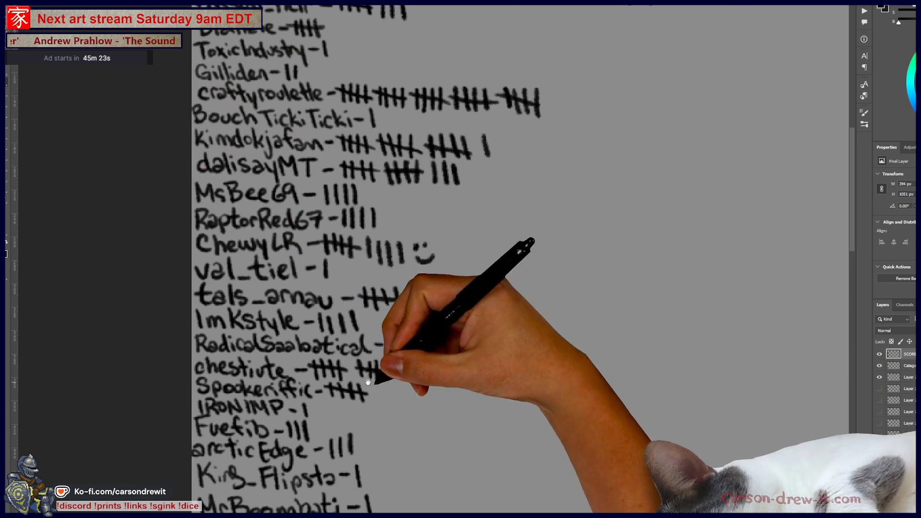
{"action": "mouse_move", "coordinate": [381, 411]}
{"action": "left_mouse_down"}
{"action": "mouse_move", "coordinate": [407, 452]}
{"action": "mouse_move", "coordinate": [386, 403]}
{"action": "mouse_move", "coordinate": [422, 92]}
{"action": "mouse_move", "coordinate": [381, 181]}
{"action": "mouse_move", "coordinate": [392, 179]}
{"action": "left_mouse_up"}
{"action": "left_click_drag", "start_coordinate": [377, 219], "coordinate": [413, 211]}
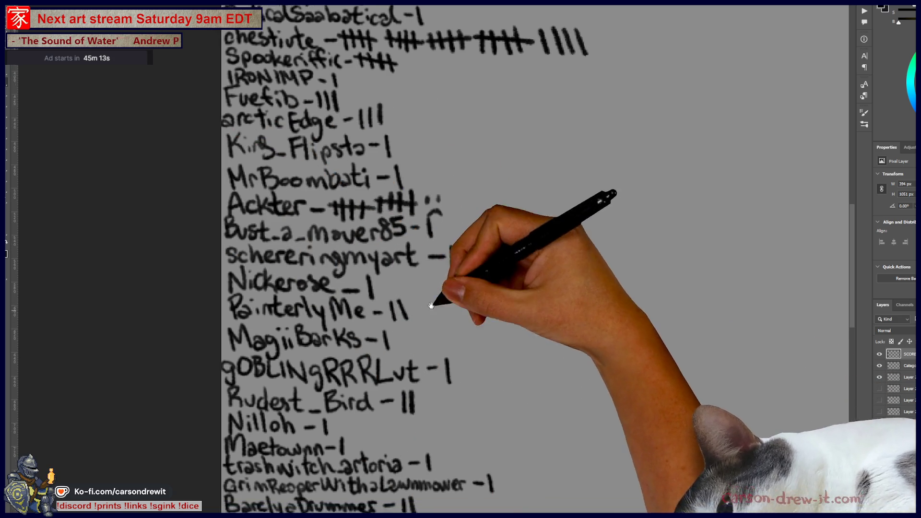
{"action": "left_click_drag", "start_coordinate": [424, 326], "coordinate": [424, 479]}
{"action": "scroll", "coordinate": [424, 479], "scroll_direction": "up", "scroll_amount": 5}
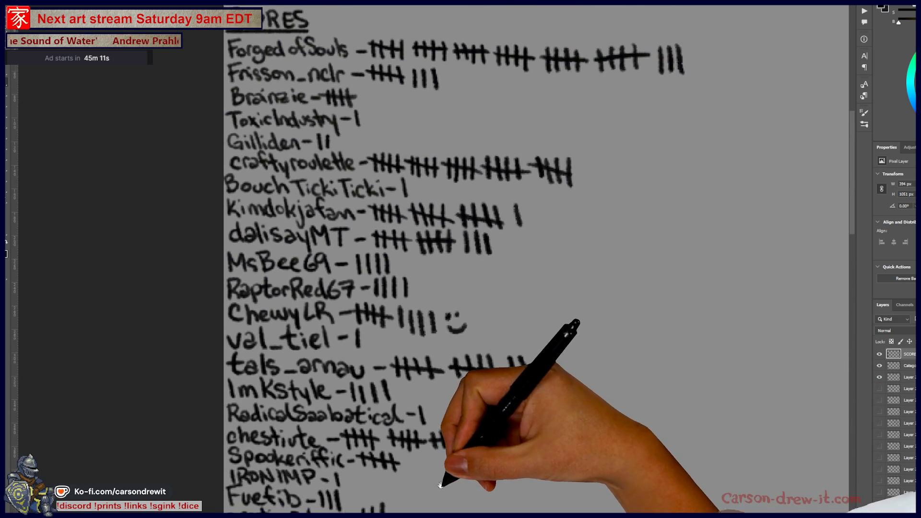
{"action": "scroll", "coordinate": [427, 420], "scroll_direction": "down", "scroll_amount": 7}
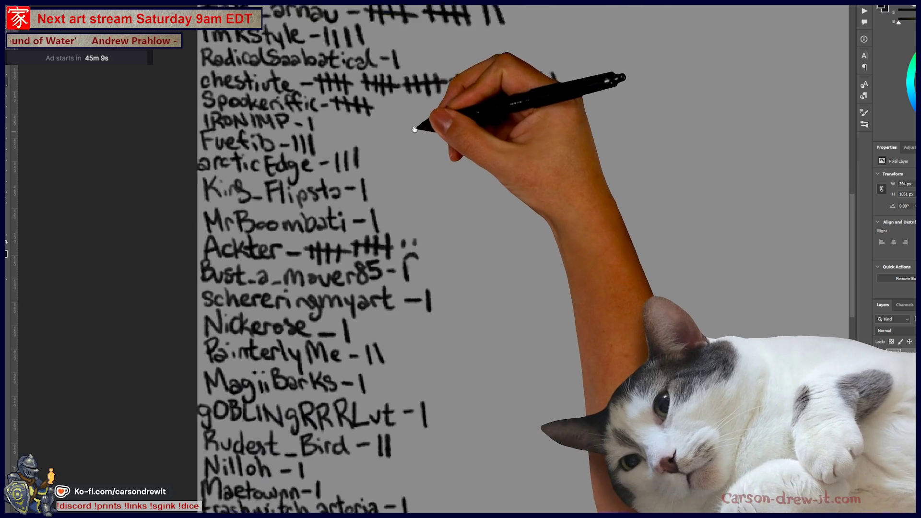
{"action": "scroll", "coordinate": [426, 338], "scroll_direction": "down", "scroll_amount": 8}
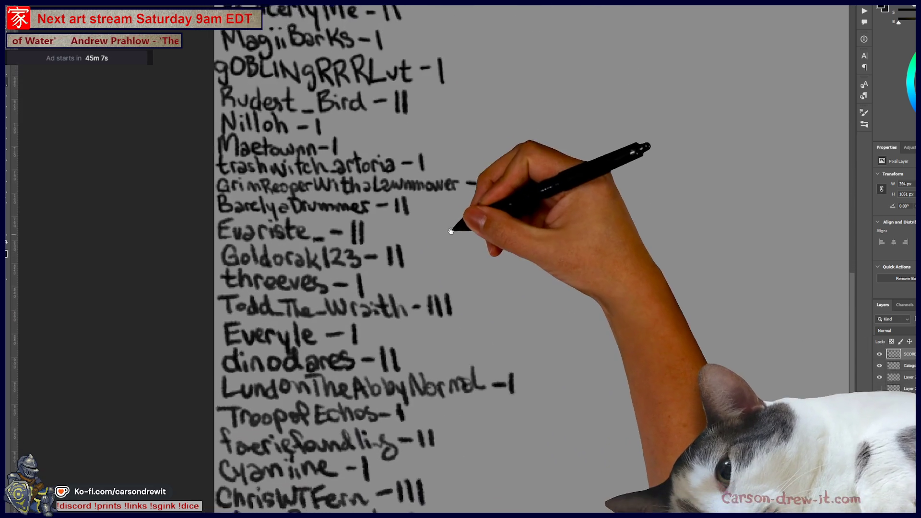
{"action": "left_click_drag", "start_coordinate": [420, 342], "coordinate": [422, 357]}
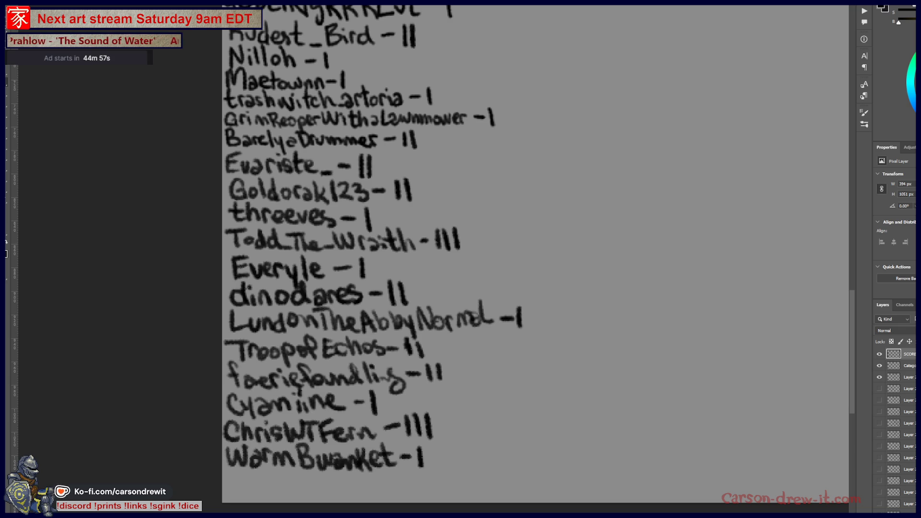
Zoom out to the clue sketch, toggle its layer off and on, then switch to Discord.
{"action": "key", "text": "ctrl+minus"}
{"action": "left_click_drag", "start_coordinate": [445, 343], "coordinate": [164, 334]}
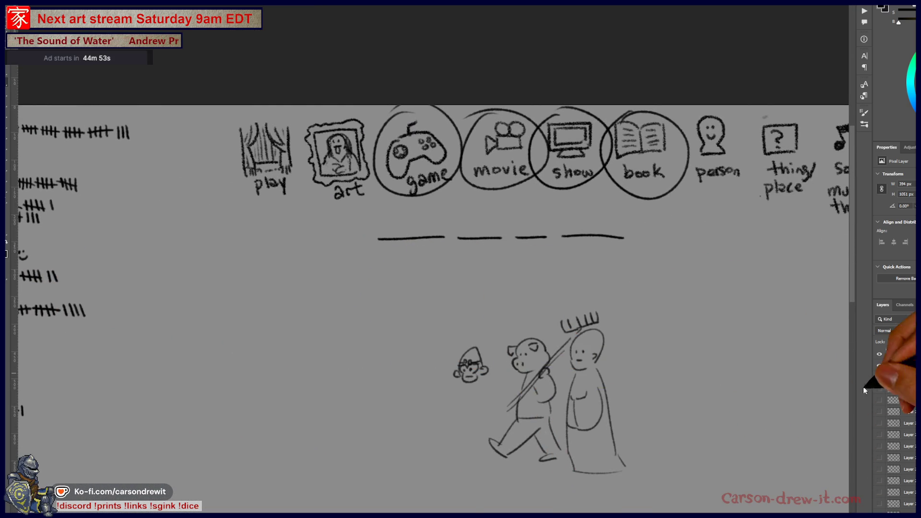
{"action": "left_click", "coordinate": [880, 378]}
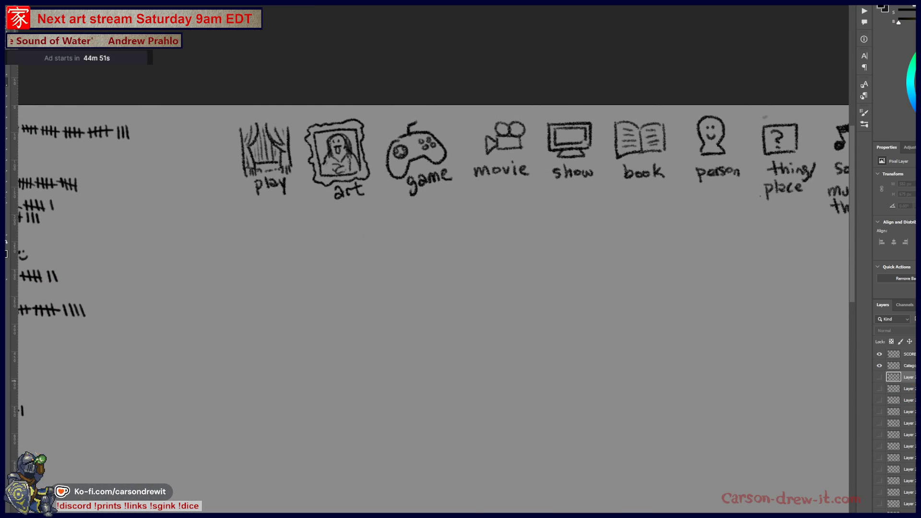
{"action": "left_click", "coordinate": [880, 377]}
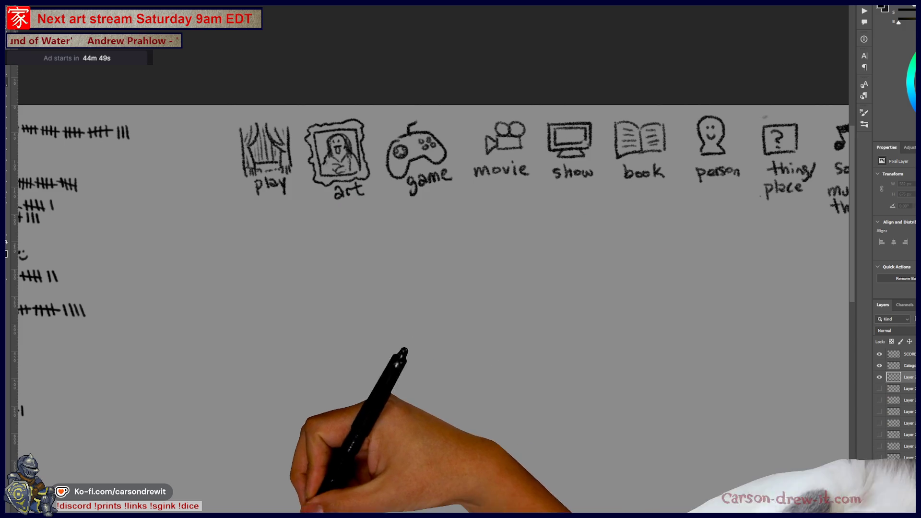
{"action": "left_click", "coordinate": [201, 477]}
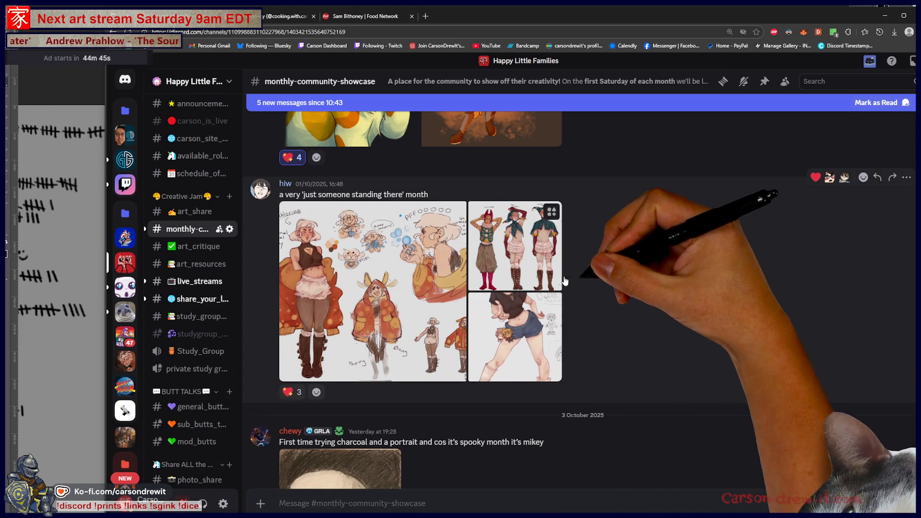
{"action": "left_click", "coordinate": [552, 269]}
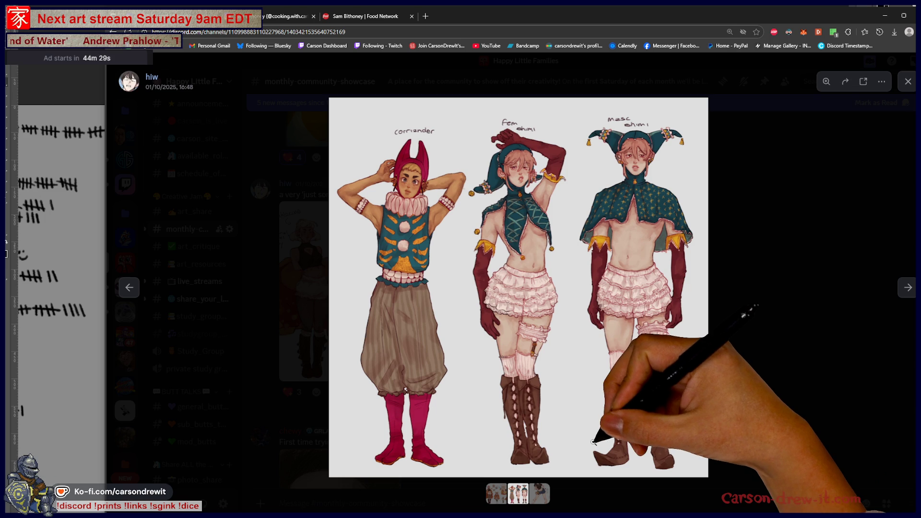
{"action": "left_click", "coordinate": [389, 201]}
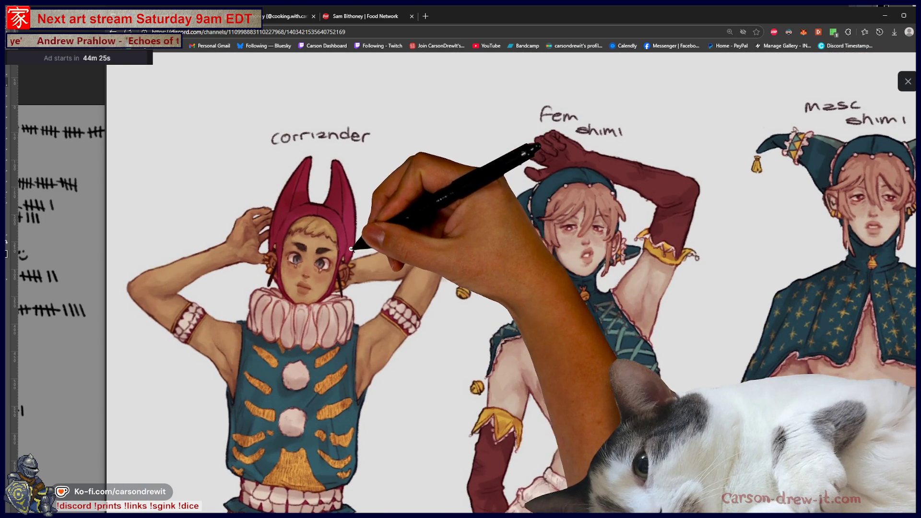
{"action": "left_click", "coordinate": [512, 156]}
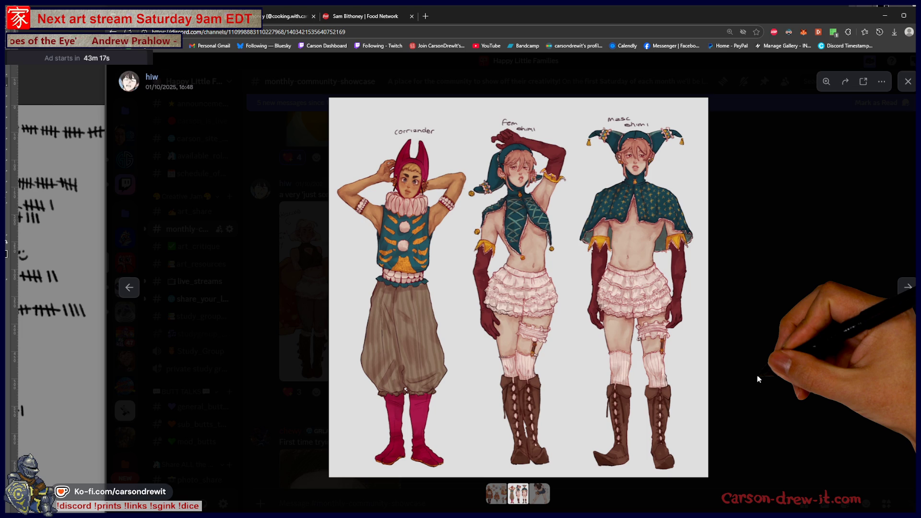
{"action": "left_click", "coordinate": [549, 494]}
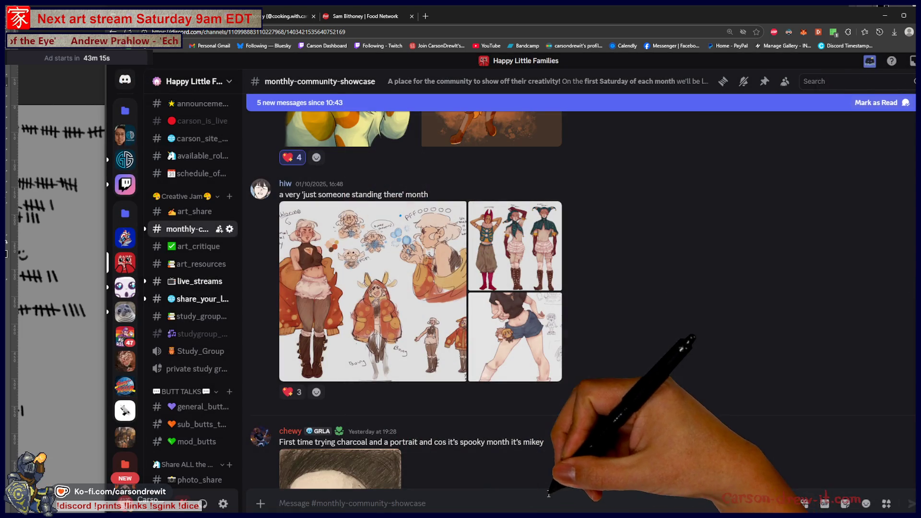
Enlarge the girl-in-shorts drawing and zoom around to the pencil sketches beside the main figure.
{"action": "left_click", "coordinate": [533, 360]}
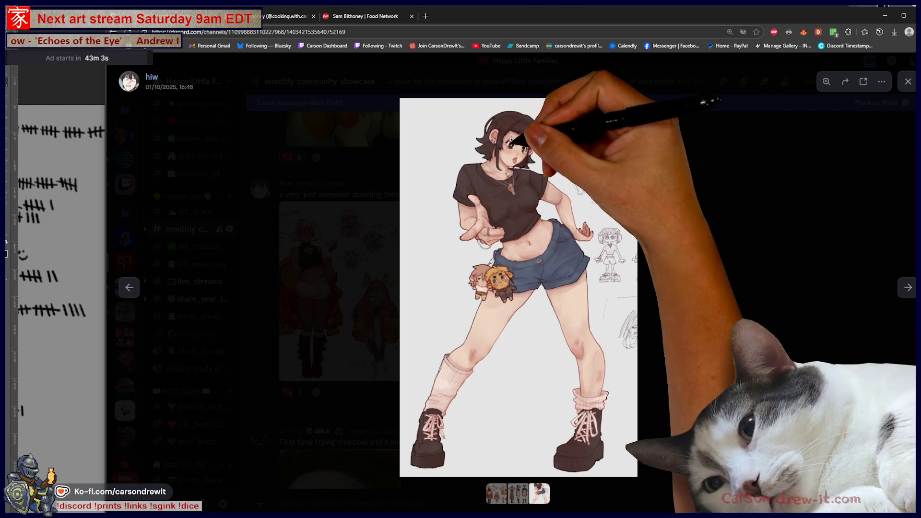
{"action": "scroll", "coordinate": [569, 205], "scroll_direction": "up", "scroll_amount": 5}
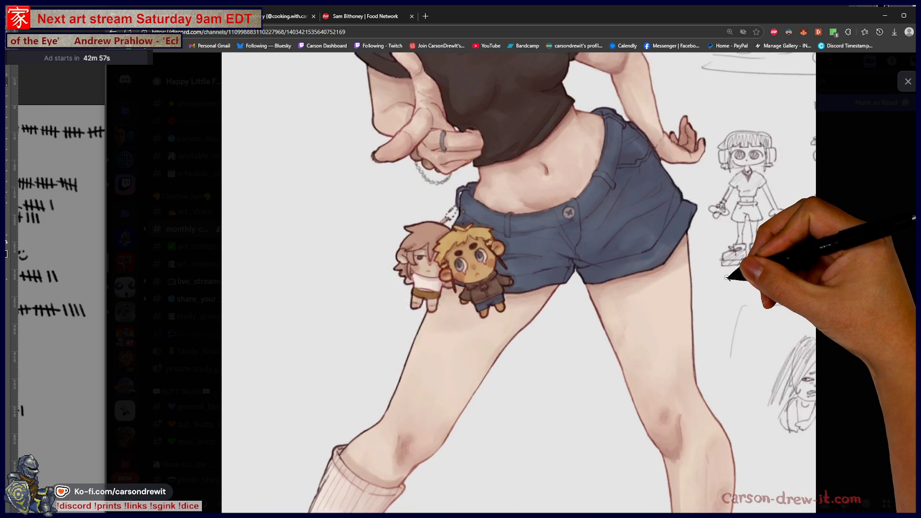
{"action": "scroll", "coordinate": [726, 276], "scroll_direction": "up", "scroll_amount": 4}
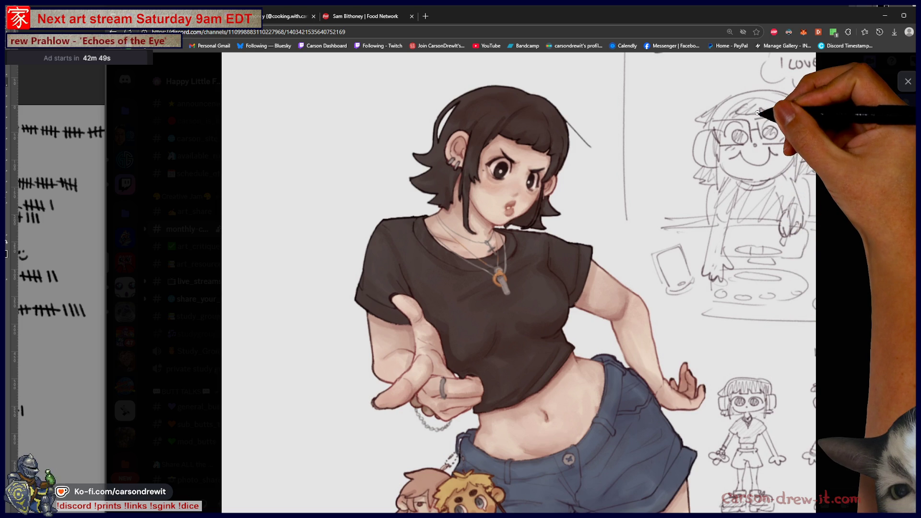
{"action": "scroll", "coordinate": [758, 115], "scroll_direction": "down", "scroll_amount": 5}
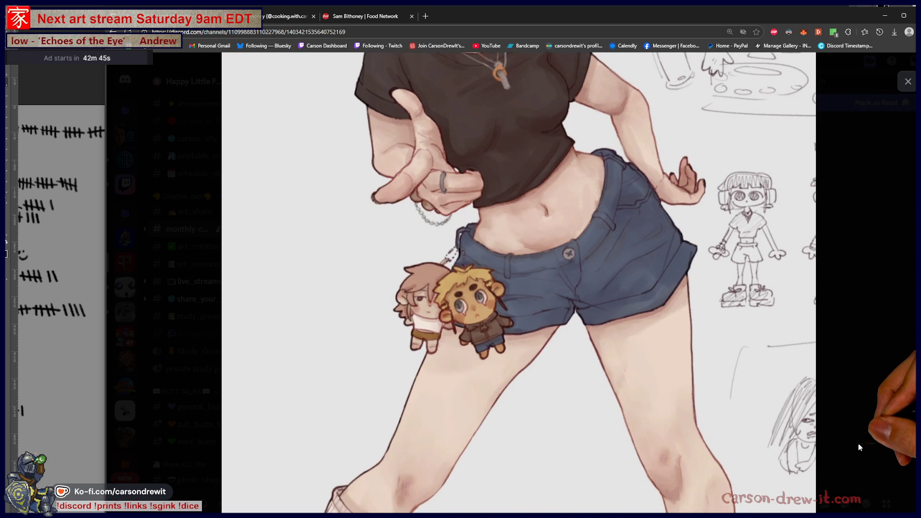
{"action": "scroll", "coordinate": [715, 388], "scroll_direction": "down", "scroll_amount": 3}
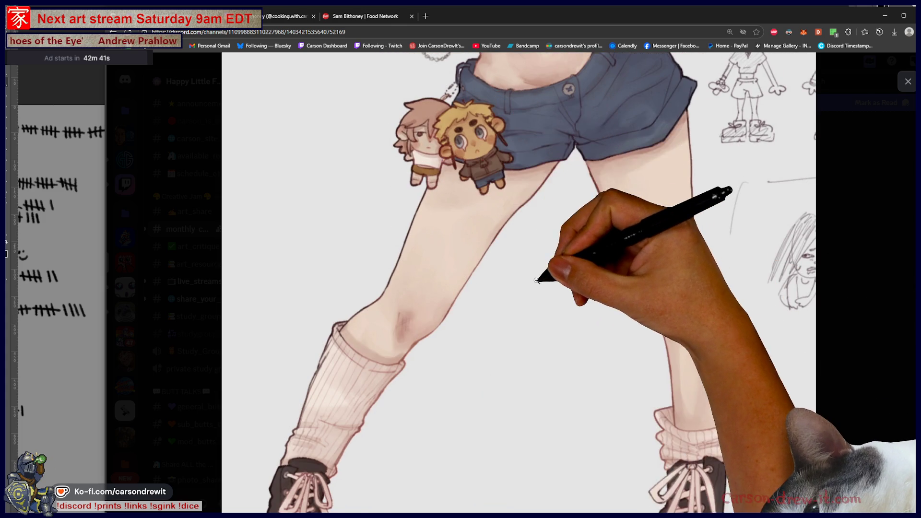
{"action": "scroll", "coordinate": [537, 280], "scroll_direction": "up", "scroll_amount": 3}
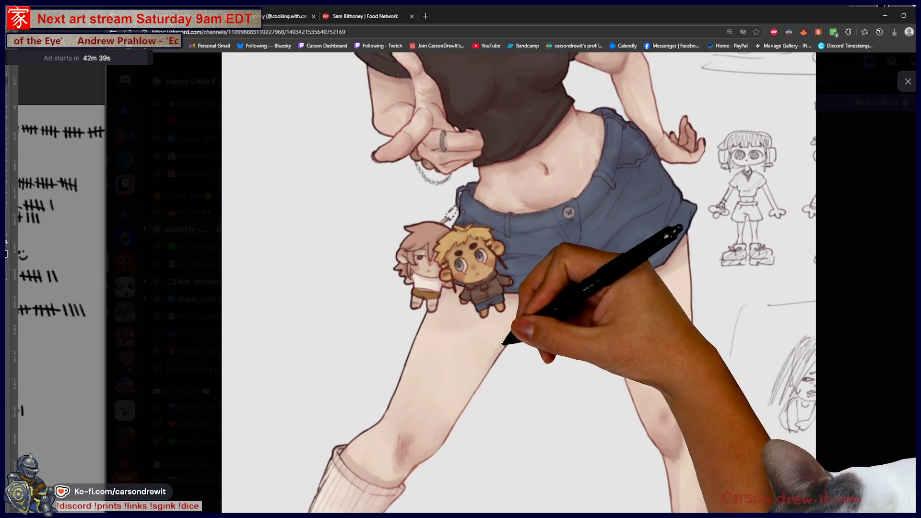
{"action": "scroll", "coordinate": [500, 343], "scroll_direction": "up", "scroll_amount": 6}
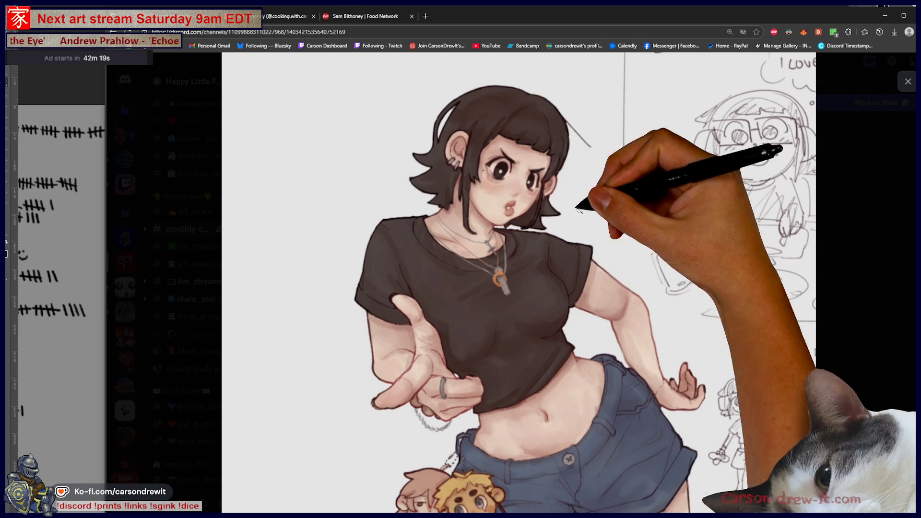
{"action": "scroll", "coordinate": [574, 190], "scroll_direction": "down", "scroll_amount": 10}
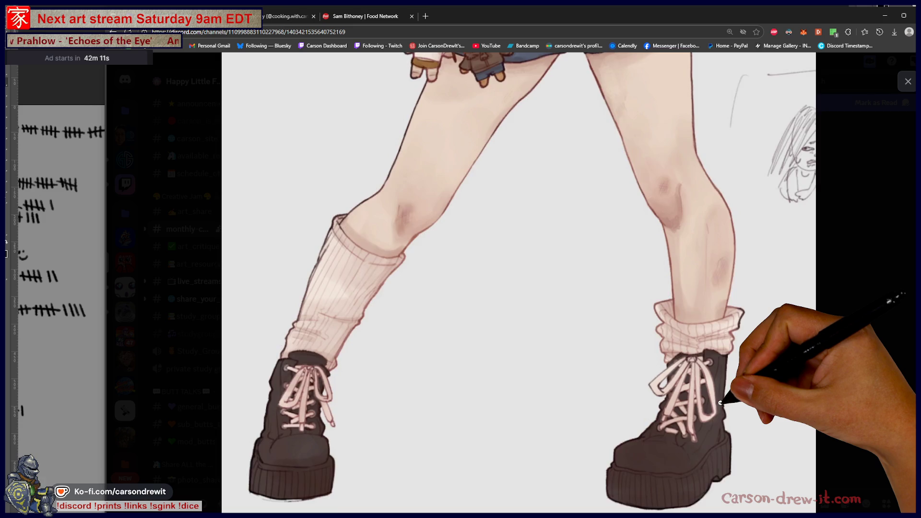
{"action": "scroll", "coordinate": [728, 401], "scroll_direction": "up", "scroll_amount": 5}
{"action": "scroll", "coordinate": [722, 400], "scroll_direction": "up", "scroll_amount": 2}
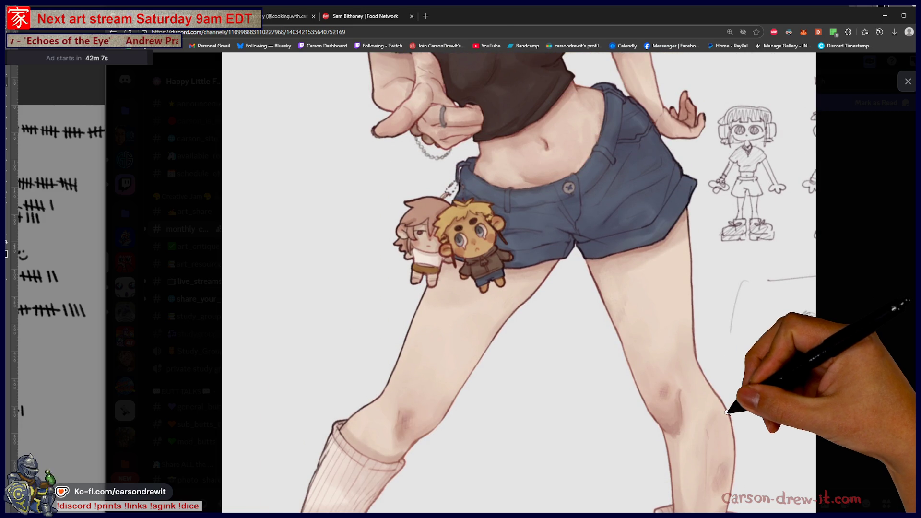
{"action": "left_click_drag", "start_coordinate": [808, 318], "coordinate": [787, 412]}
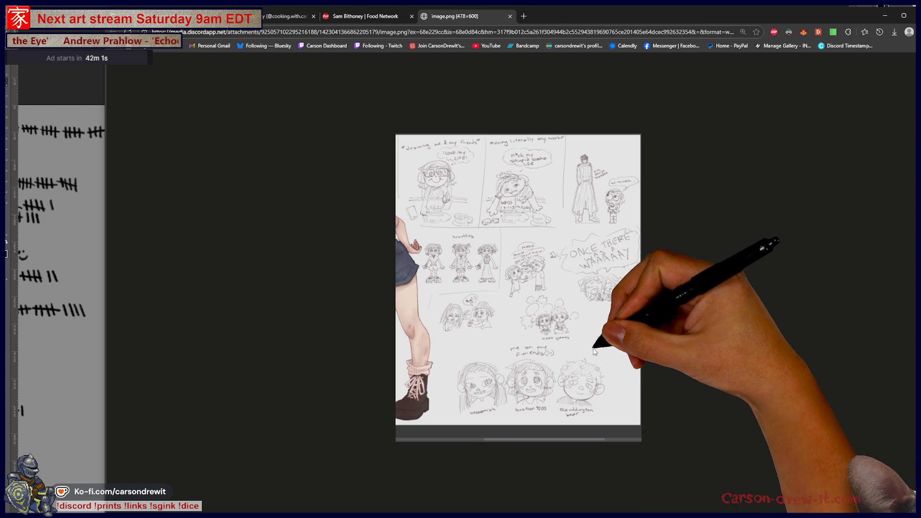
Scroll around the 300%-zoomed image.png sketch sheet, then close its tab to return to Discord.
{"action": "scroll", "coordinate": [549, 295], "scroll_direction": "up", "scroll_amount": 5}
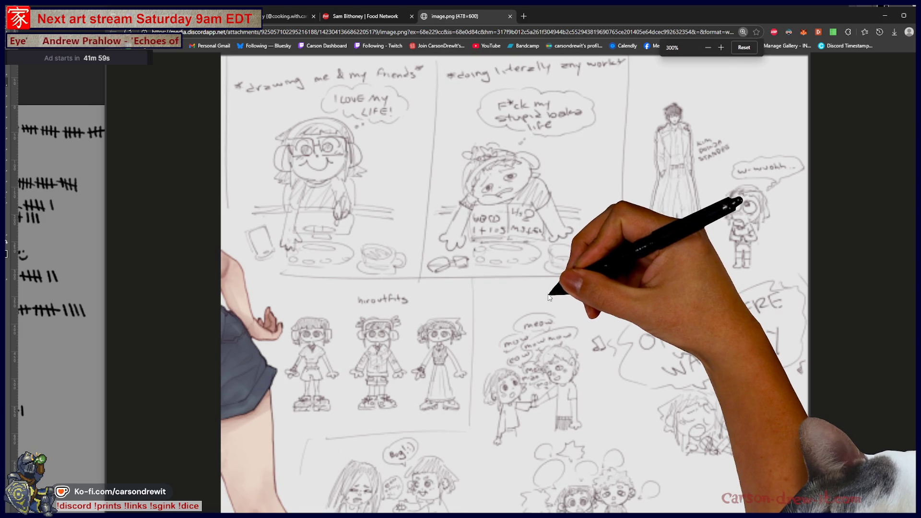
{"action": "scroll", "coordinate": [696, 272], "scroll_direction": "down", "scroll_amount": 5}
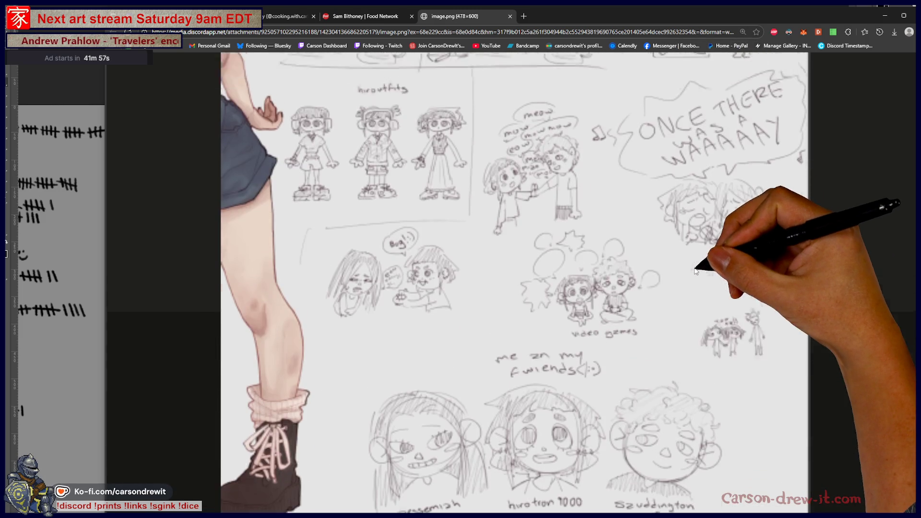
{"action": "scroll", "coordinate": [695, 272], "scroll_direction": "up", "scroll_amount": 5}
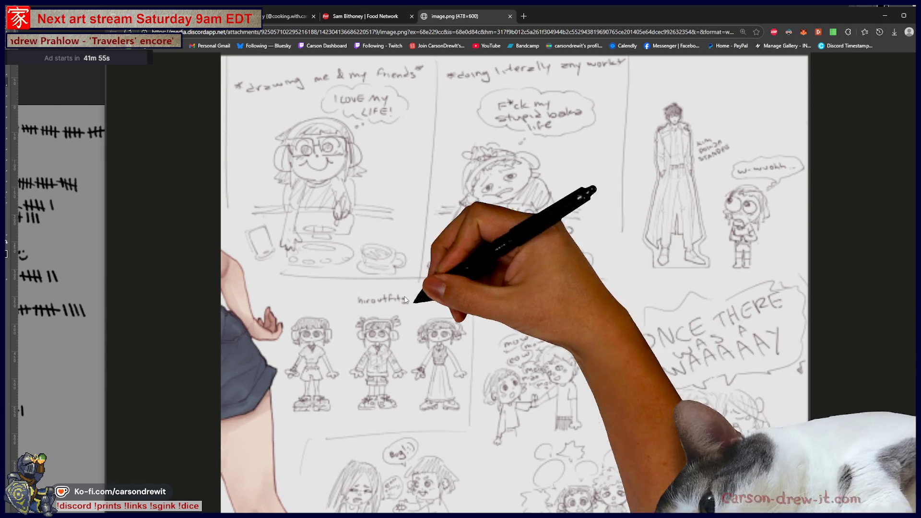
{"action": "scroll", "coordinate": [654, 372], "scroll_direction": "down", "scroll_amount": 6}
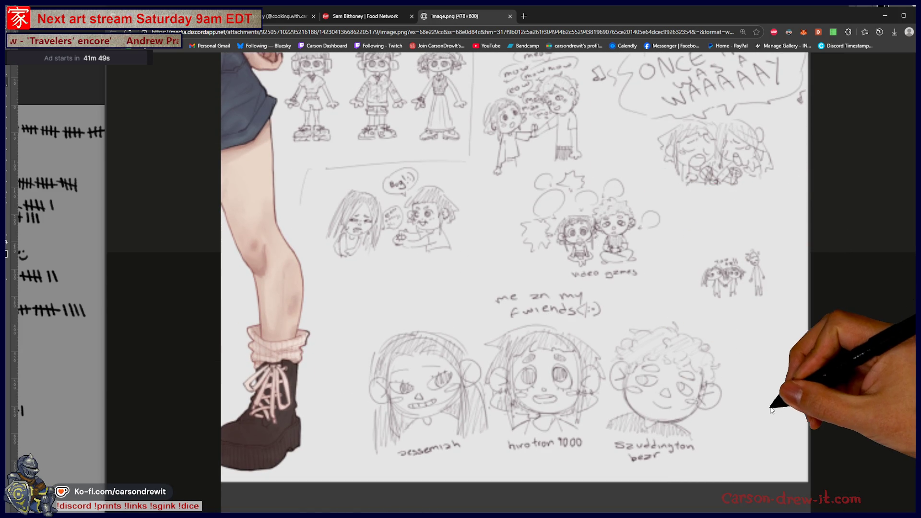
{"action": "scroll", "coordinate": [696, 364], "scroll_direction": "up", "scroll_amount": 5}
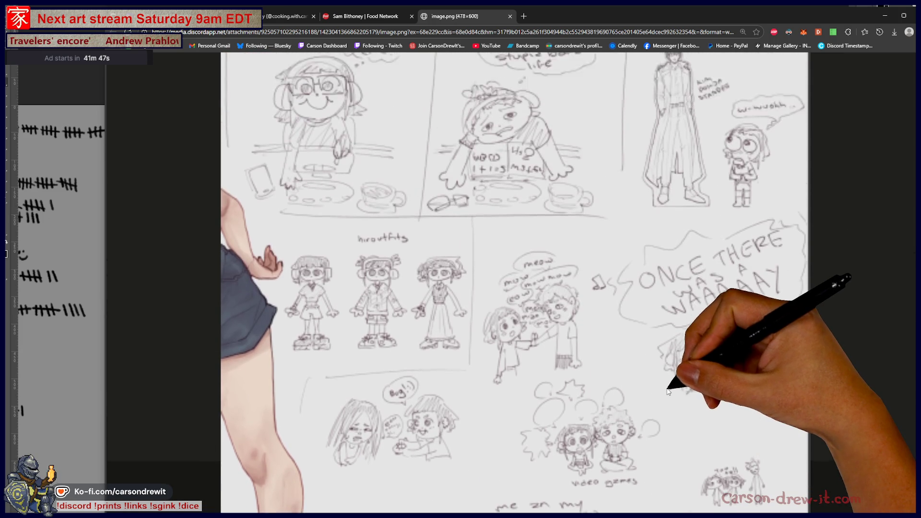
{"action": "scroll", "coordinate": [668, 391], "scroll_direction": "up", "scroll_amount": 2}
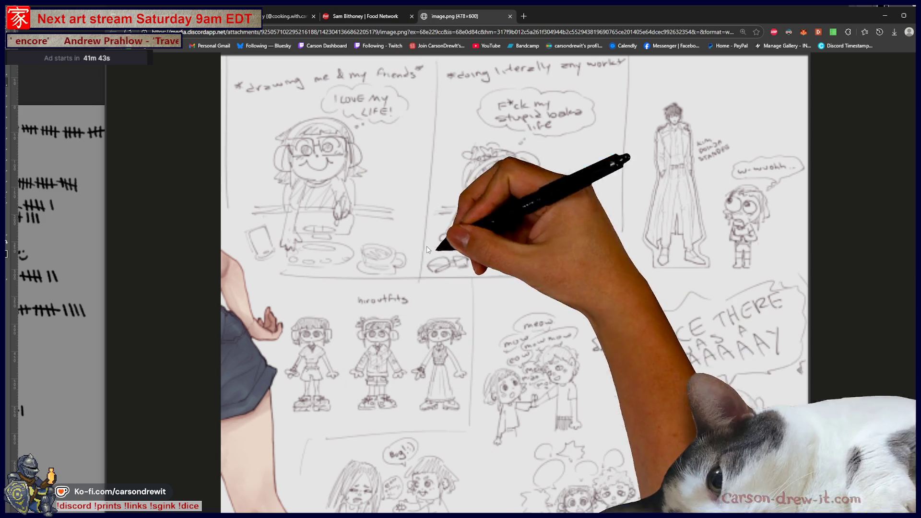
{"action": "scroll", "coordinate": [742, 430], "scroll_direction": "down", "scroll_amount": 5}
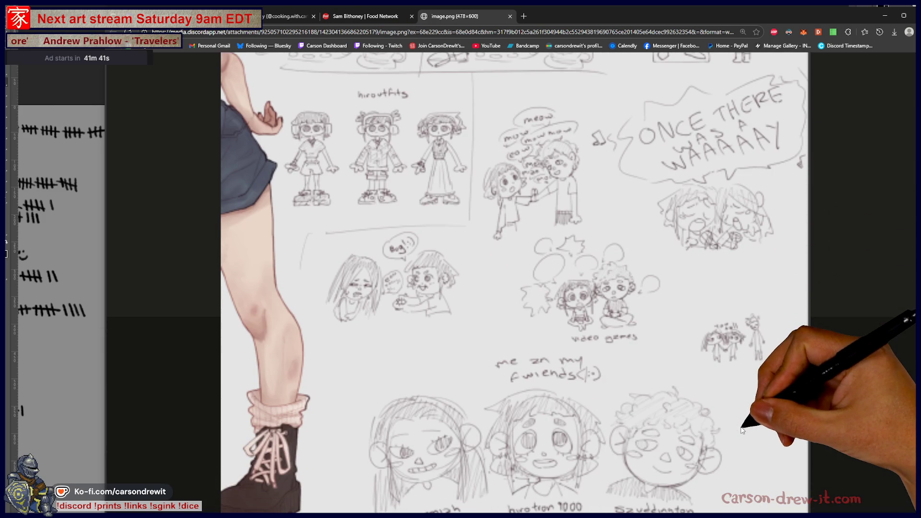
{"action": "scroll", "coordinate": [720, 418], "scroll_direction": "up", "scroll_amount": 2}
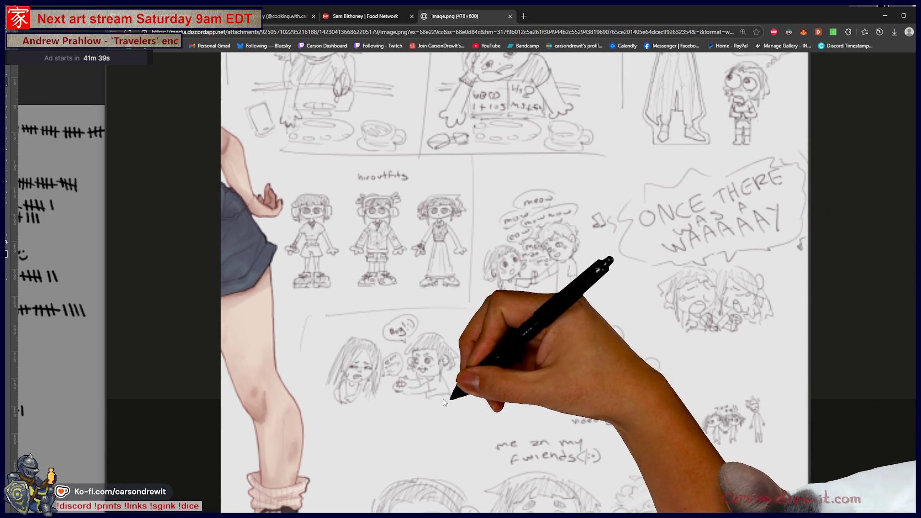
{"action": "scroll", "coordinate": [701, 413], "scroll_direction": "down", "scroll_amount": 4}
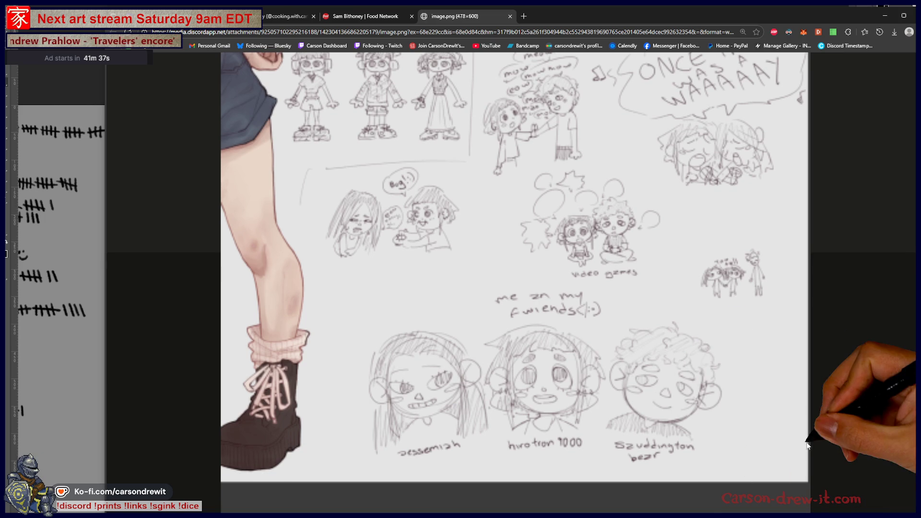
{"action": "scroll", "coordinate": [798, 443], "scroll_direction": "up", "scroll_amount": 6}
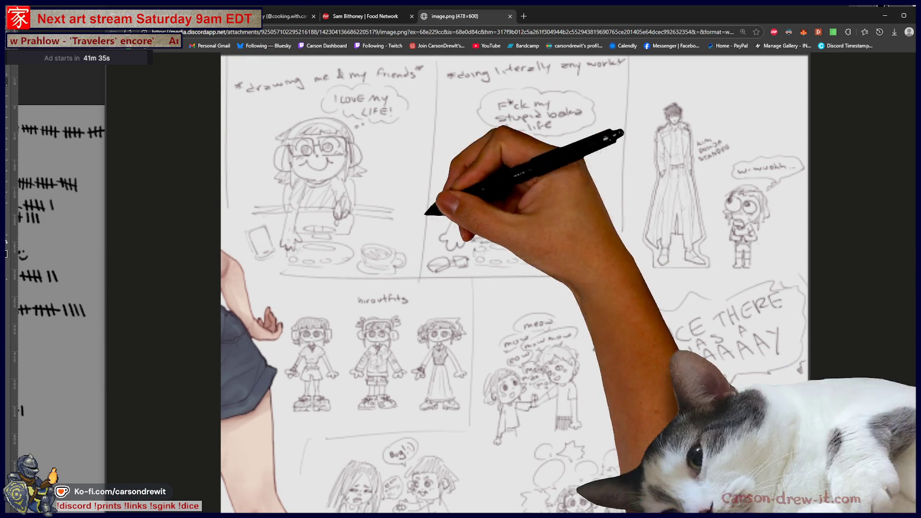
{"action": "scroll", "coordinate": [606, 329], "scroll_direction": "down", "scroll_amount": 6}
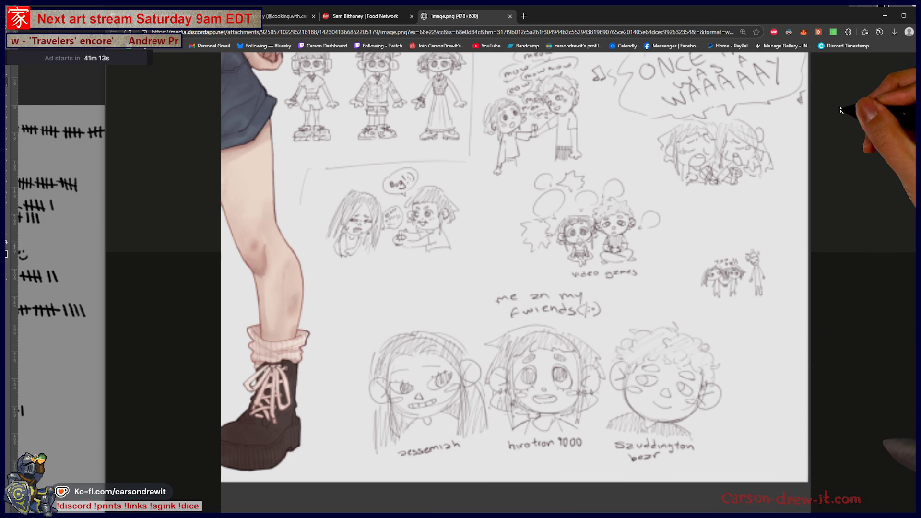
{"action": "left_click", "coordinate": [510, 16]}
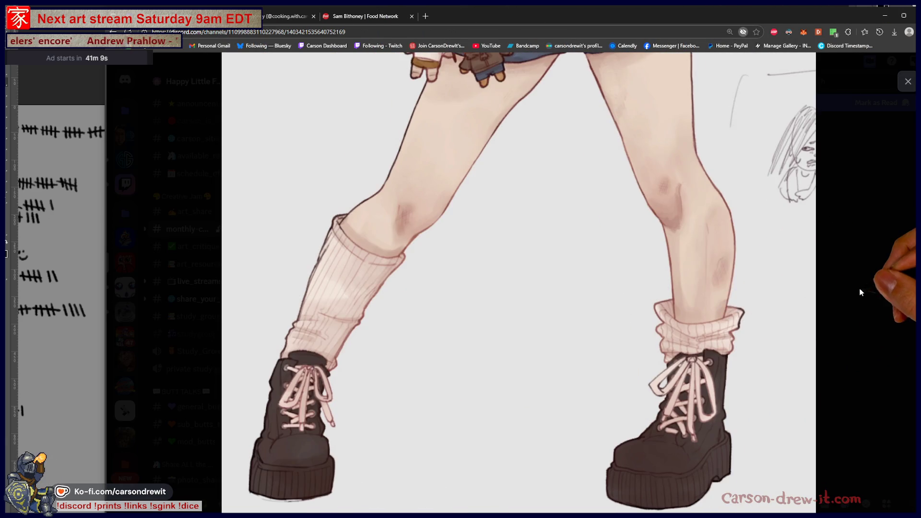
Heart the 'just someone standing there' post to bring it to 4, then preview the charcoal mask portrait.
{"action": "left_click", "coordinate": [904, 273]}
{"action": "left_click", "coordinate": [290, 392]}
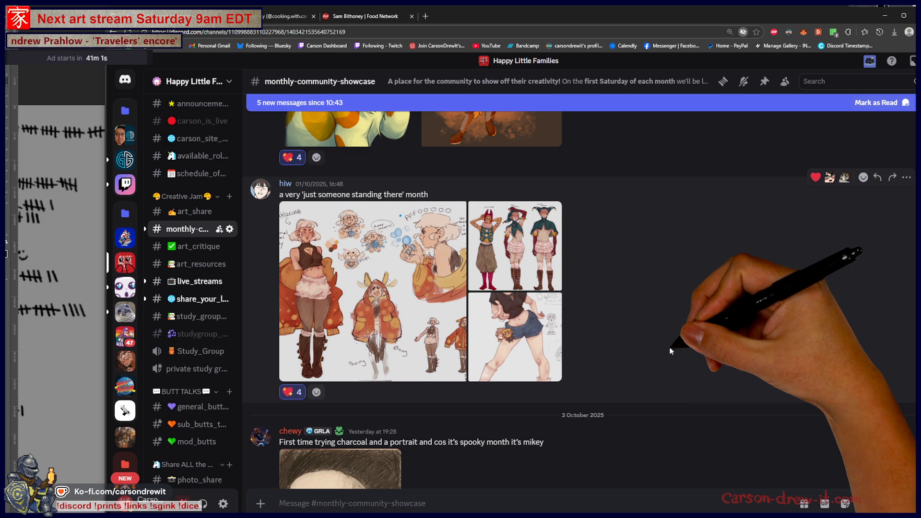
{"action": "scroll", "coordinate": [670, 350], "scroll_direction": "down", "scroll_amount": 3}
{"action": "scroll", "coordinate": [643, 273], "scroll_direction": "down", "scroll_amount": 2}
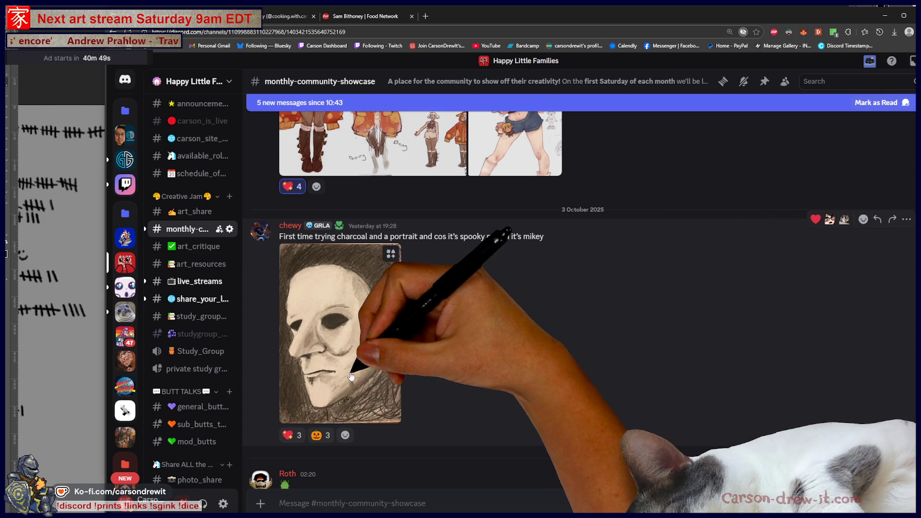
{"action": "left_click", "coordinate": [365, 384]}
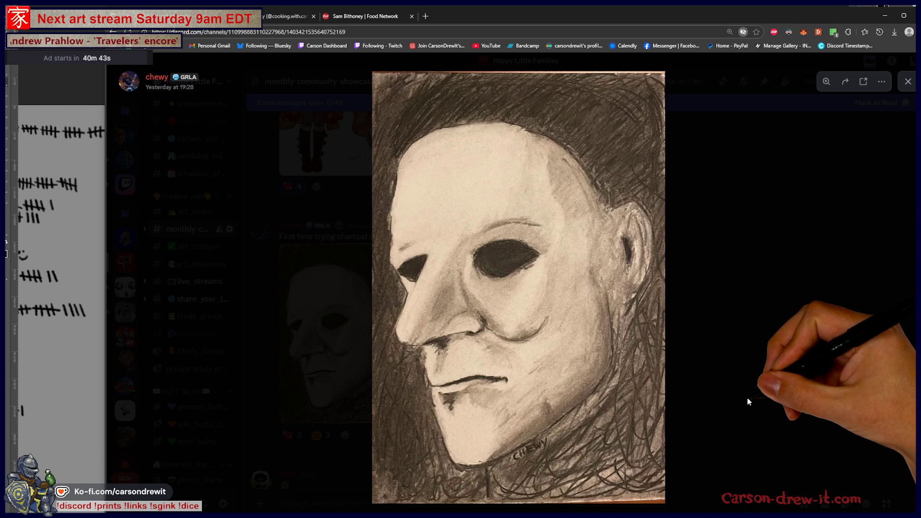
{"action": "left_click", "coordinate": [746, 399]}
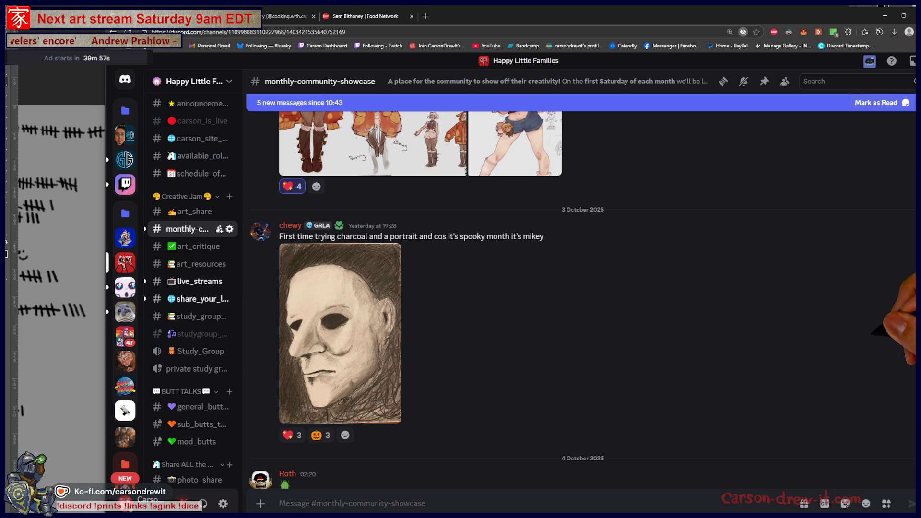
Scroll up and down through earlier posts in the monthly-community-showcase channel.
{"action": "scroll", "coordinate": [603, 391], "scroll_direction": "up", "scroll_amount": 5}
{"action": "scroll", "coordinate": [604, 391], "scroll_direction": "up", "scroll_amount": 15}
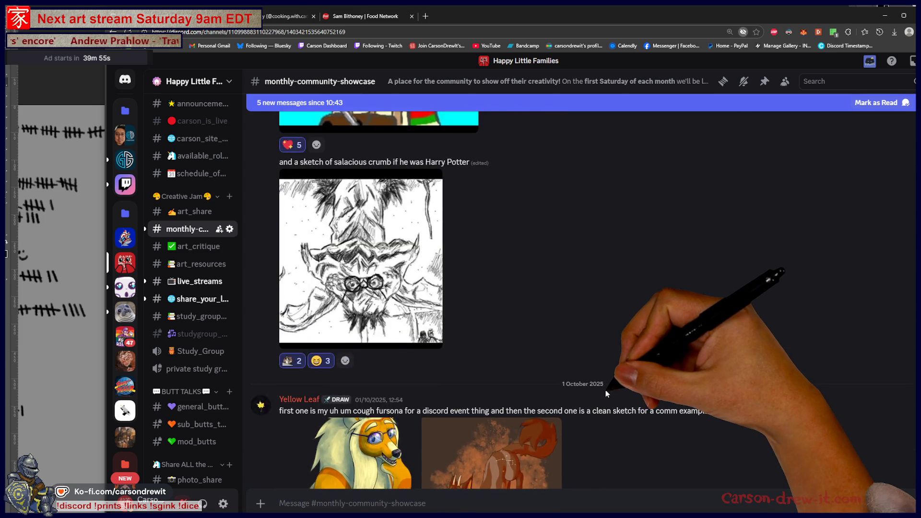
{"action": "scroll", "coordinate": [606, 394], "scroll_direction": "down", "scroll_amount": 10}
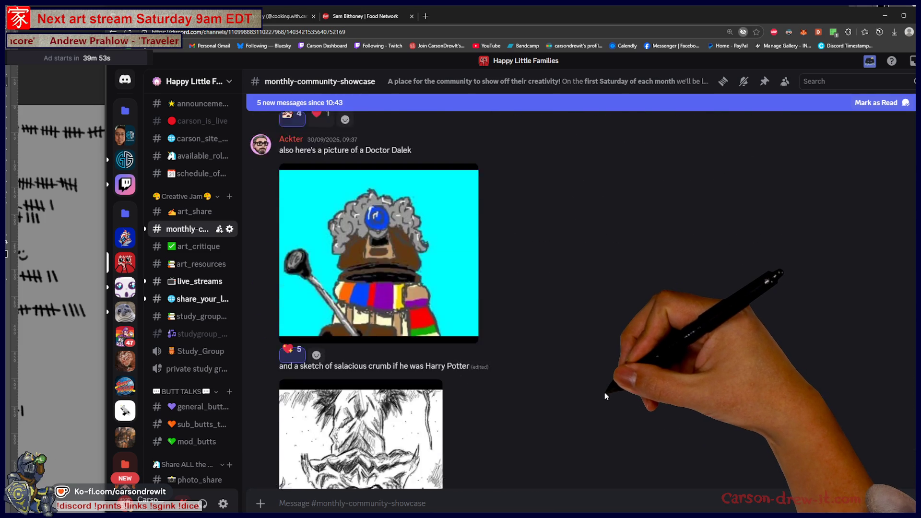
{"action": "scroll", "coordinate": [605, 395], "scroll_direction": "down", "scroll_amount": 5}
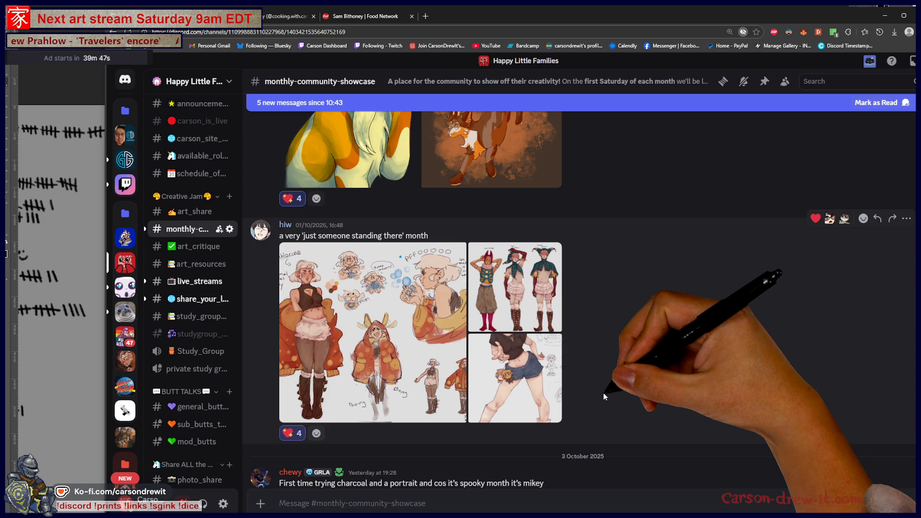
{"action": "scroll", "coordinate": [601, 390], "scroll_direction": "down", "scroll_amount": 4}
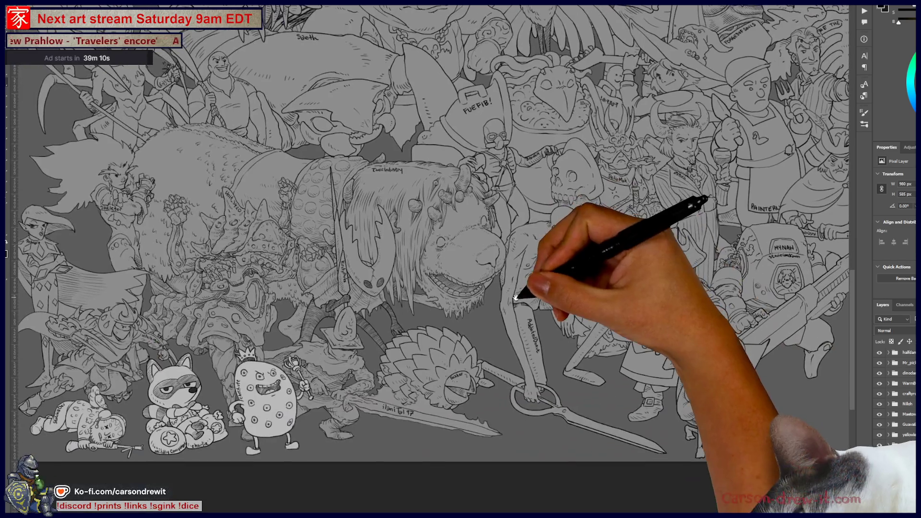
Pan and zoom out to fit the whole crowd illustration, then Alt+Tab back to Discord.
{"action": "left_click_drag", "start_coordinate": [516, 298], "coordinate": [614, 342]}
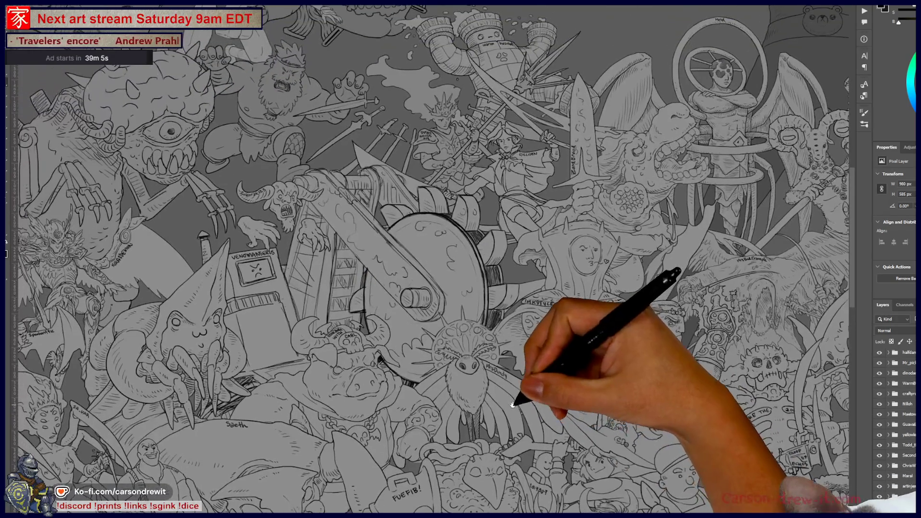
{"action": "mouse_move", "coordinate": [513, 405]}
{"action": "left_mouse_down"}
{"action": "mouse_move", "coordinate": [390, 304]}
{"action": "mouse_move", "coordinate": [469, 329]}
{"action": "mouse_move", "coordinate": [457, 264]}
{"action": "mouse_move", "coordinate": [585, 375]}
{"action": "mouse_move", "coordinate": [377, 325]}
{"action": "left_mouse_up"}
{"action": "scroll", "coordinate": [585, 377], "scroll_direction": "down", "scroll_amount": 3}
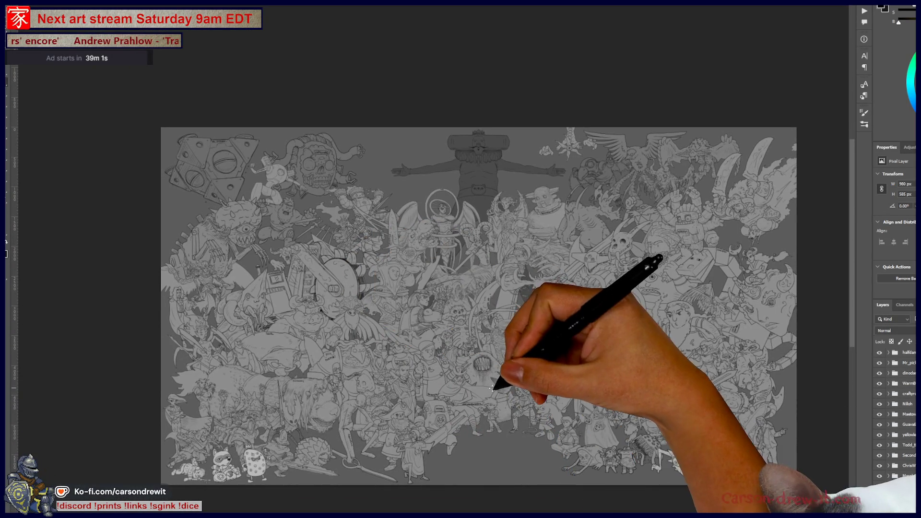
{"action": "scroll", "coordinate": [493, 389], "scroll_direction": "up", "scroll_amount": 1}
{"action": "left_click_drag", "start_coordinate": [498, 387], "coordinate": [448, 384]}
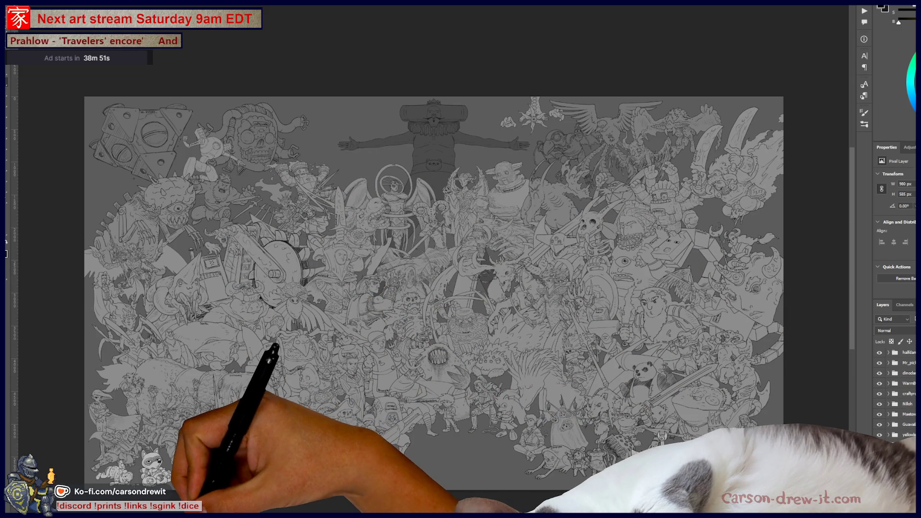
{"action": "key", "text": "alt+Tab"}
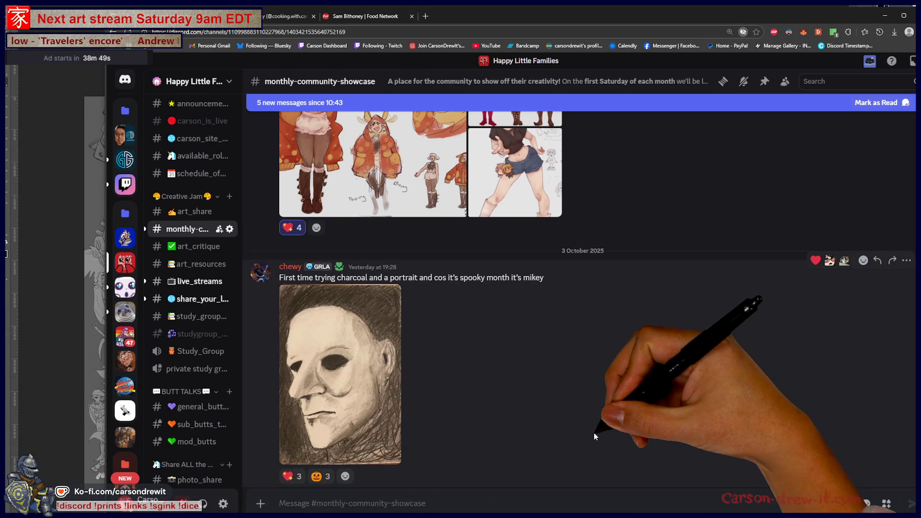
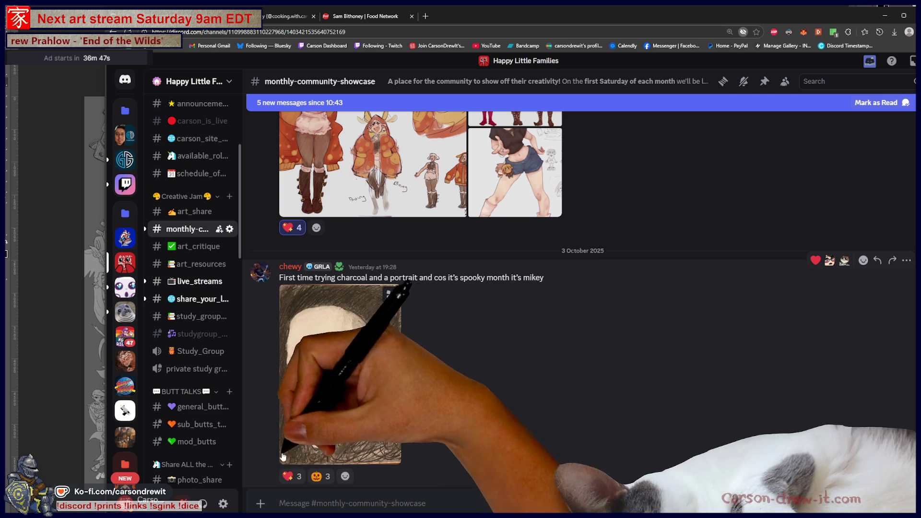
React to the charcoal mask portrait with a heart and a pumpkin.
{"action": "left_click", "coordinate": [293, 476]}
{"action": "left_click", "coordinate": [314, 476]}
{"action": "scroll", "coordinate": [587, 378], "scroll_direction": "down", "scroll_amount": 3}
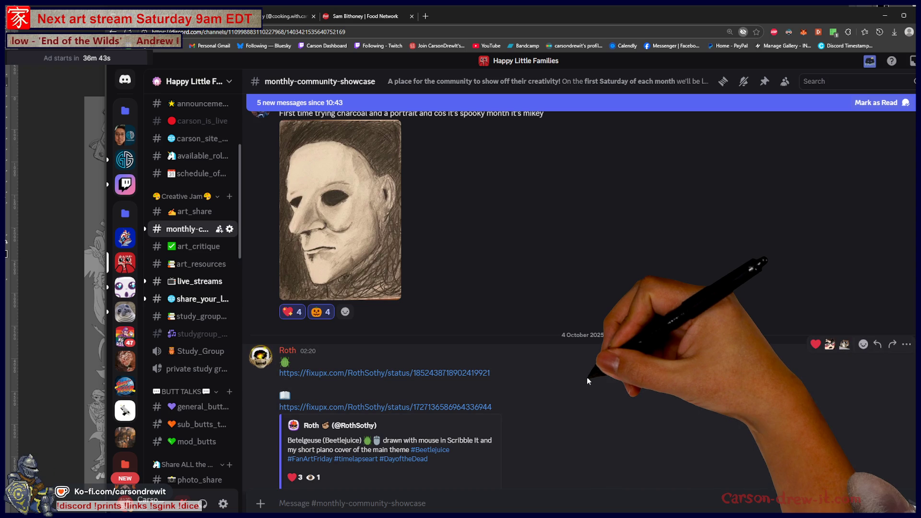
{"action": "scroll", "coordinate": [586, 377], "scroll_direction": "down", "scroll_amount": 3}
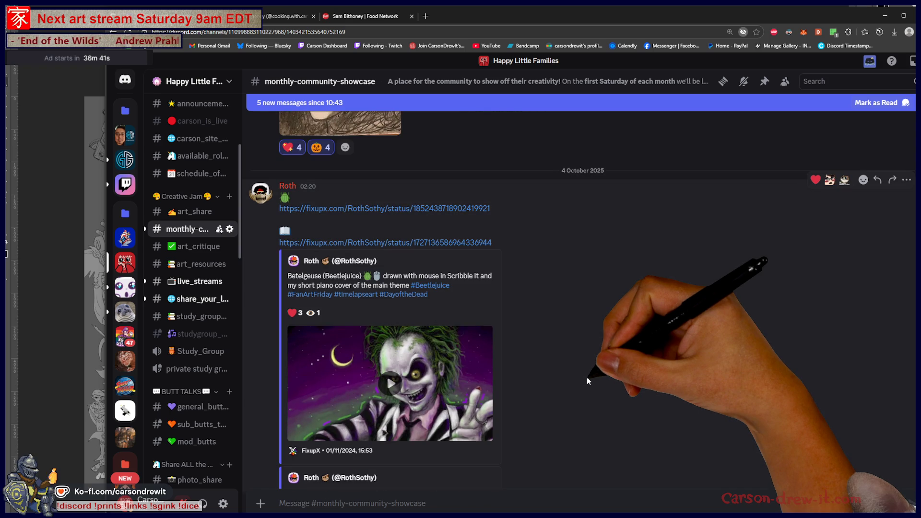
{"action": "scroll", "coordinate": [587, 378], "scroll_direction": "up", "scroll_amount": 3}
Add The Kastaclysm server's :kastamyers: emoji as a third reaction on the portrait.
{"action": "left_click", "coordinate": [345, 271]}
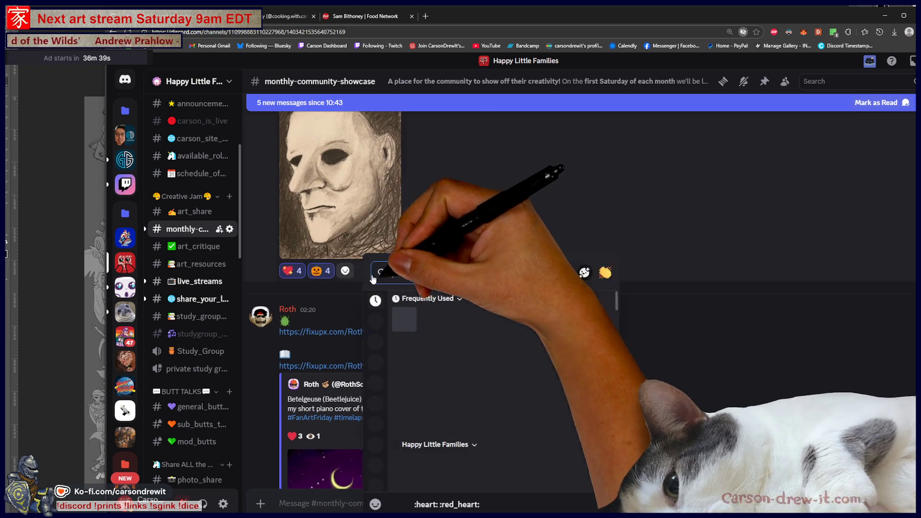
{"action": "scroll", "coordinate": [371, 434], "scroll_direction": "down", "scroll_amount": 3}
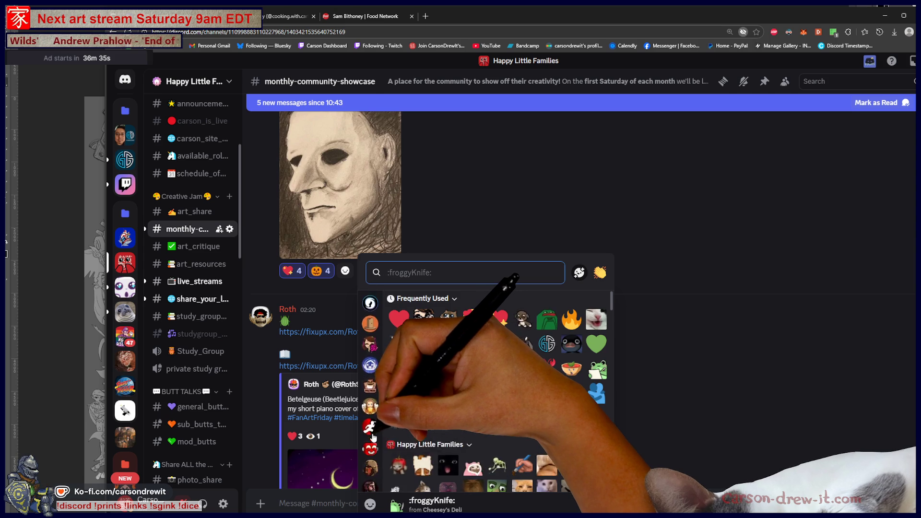
{"action": "left_click", "coordinate": [370, 423]}
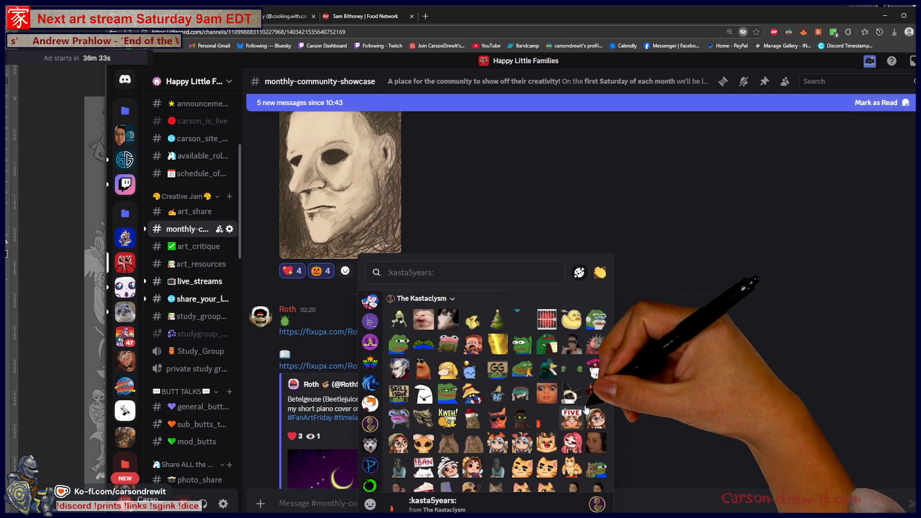
{"action": "scroll", "coordinate": [583, 398], "scroll_direction": "down", "scroll_amount": 5}
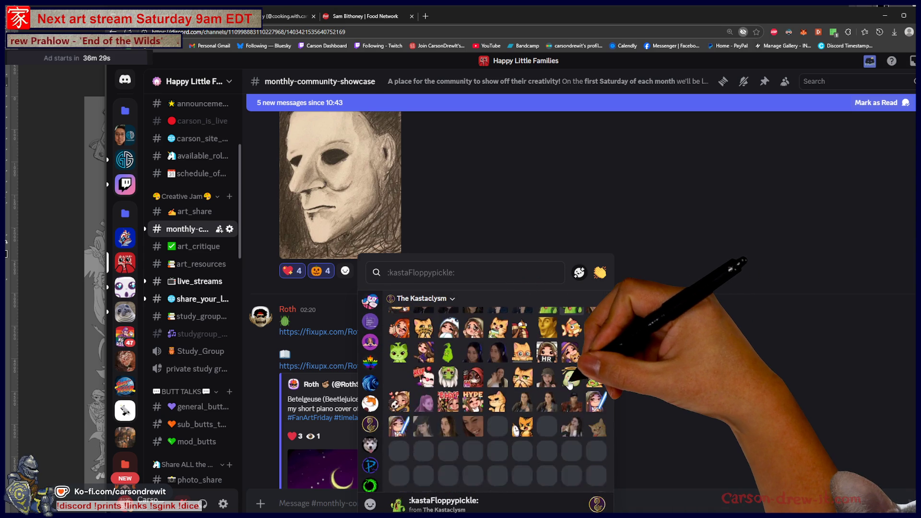
{"action": "scroll", "coordinate": [569, 385], "scroll_direction": "down", "scroll_amount": 3}
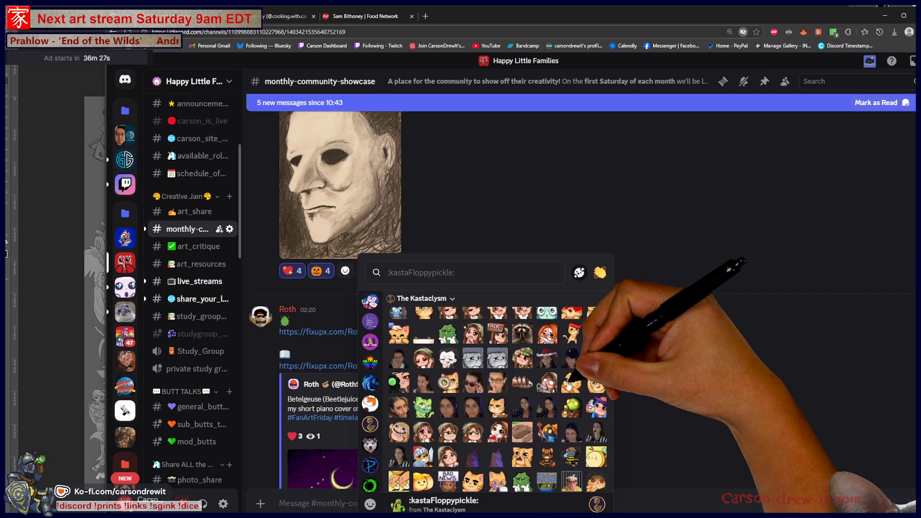
{"action": "scroll", "coordinate": [566, 389], "scroll_direction": "down", "scroll_amount": 3}
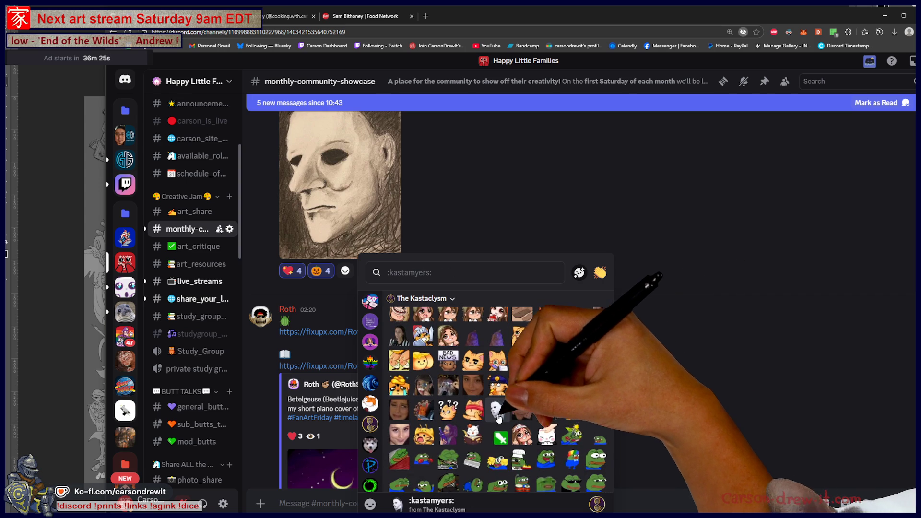
{"action": "scroll", "coordinate": [509, 403], "scroll_direction": "down", "scroll_amount": 2}
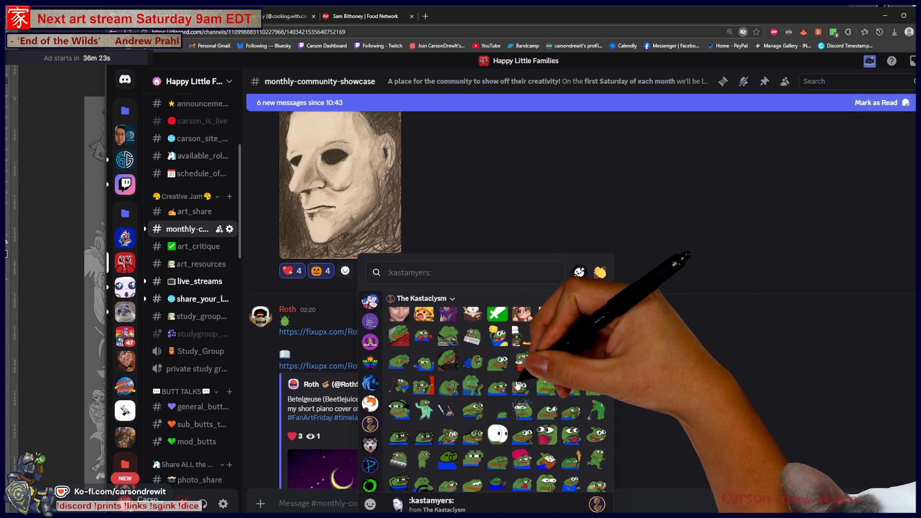
{"action": "scroll", "coordinate": [528, 389], "scroll_direction": "down", "scroll_amount": 5}
{"action": "scroll", "coordinate": [556, 403], "scroll_direction": "down", "scroll_amount": 5}
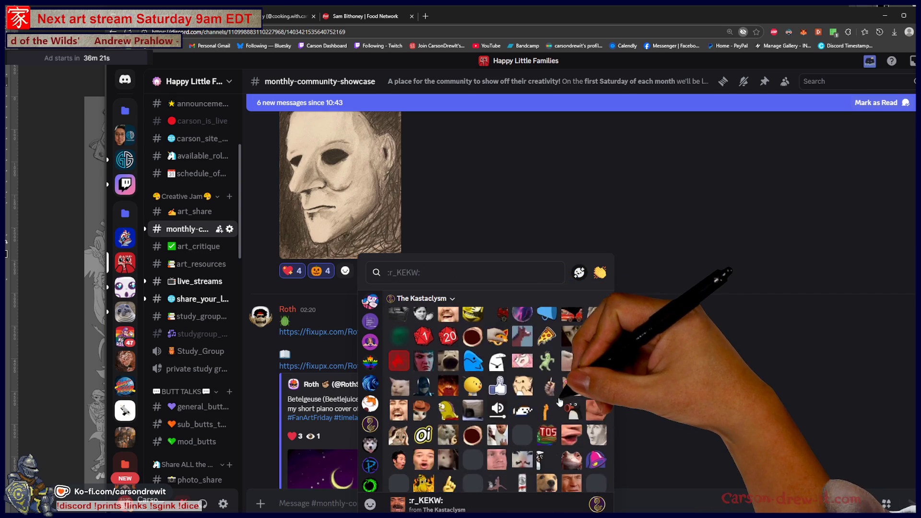
{"action": "scroll", "coordinate": [571, 429], "scroll_direction": "up", "scroll_amount": 6}
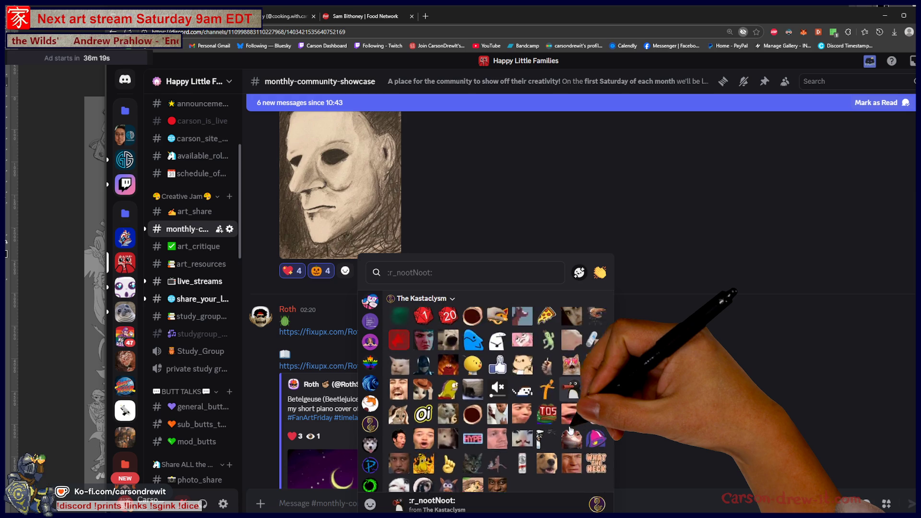
{"action": "scroll", "coordinate": [567, 430], "scroll_direction": "up", "scroll_amount": 4}
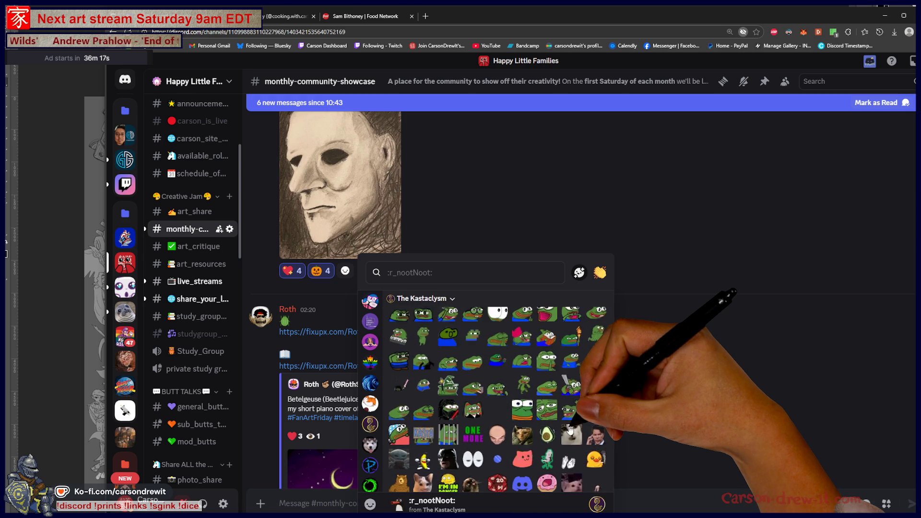
{"action": "scroll", "coordinate": [552, 429], "scroll_direction": "up", "scroll_amount": 5}
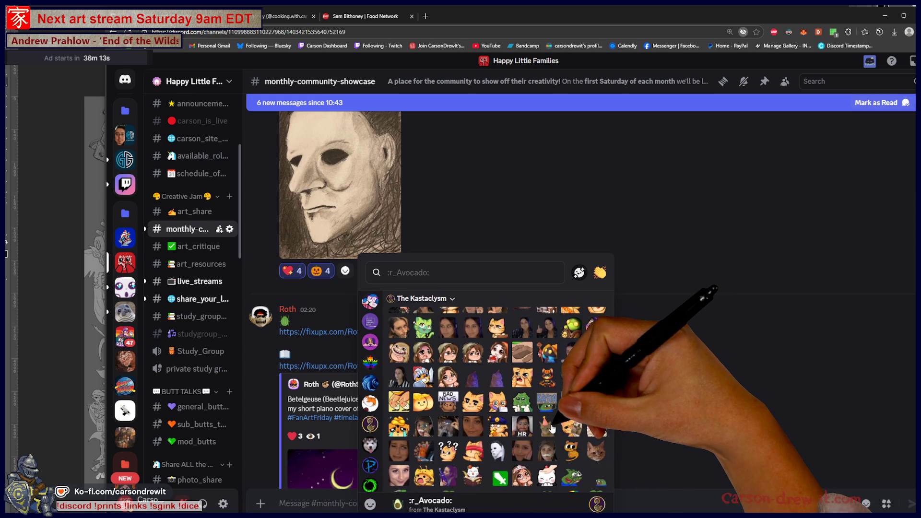
{"action": "scroll", "coordinate": [538, 436], "scroll_direction": "up", "scroll_amount": 3}
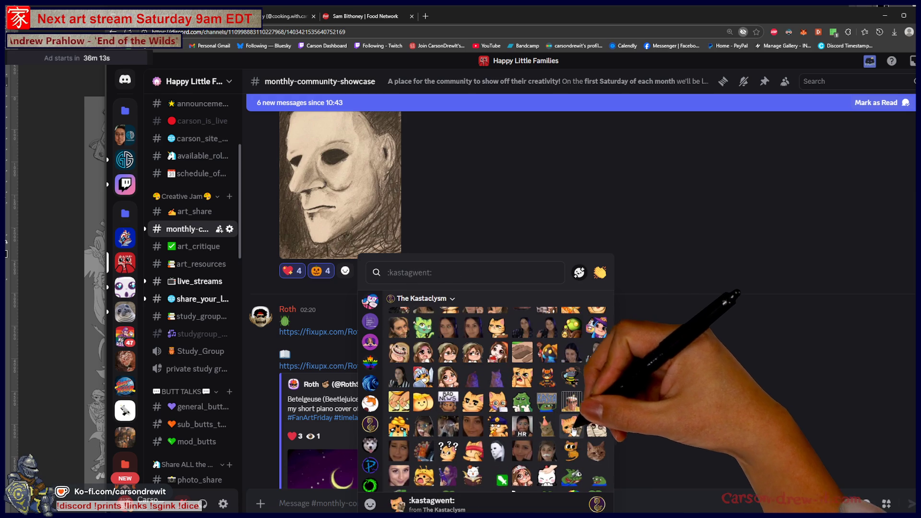
{"action": "left_click", "coordinate": [500, 452]}
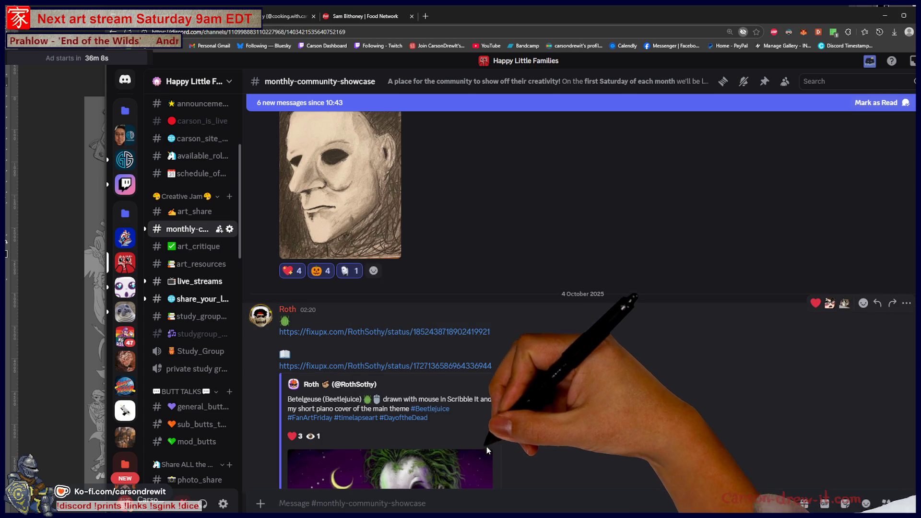
{"action": "scroll", "coordinate": [580, 377], "scroll_direction": "down", "scroll_amount": 2}
{"action": "scroll", "coordinate": [580, 379], "scroll_direction": "down", "scroll_amount": 1}
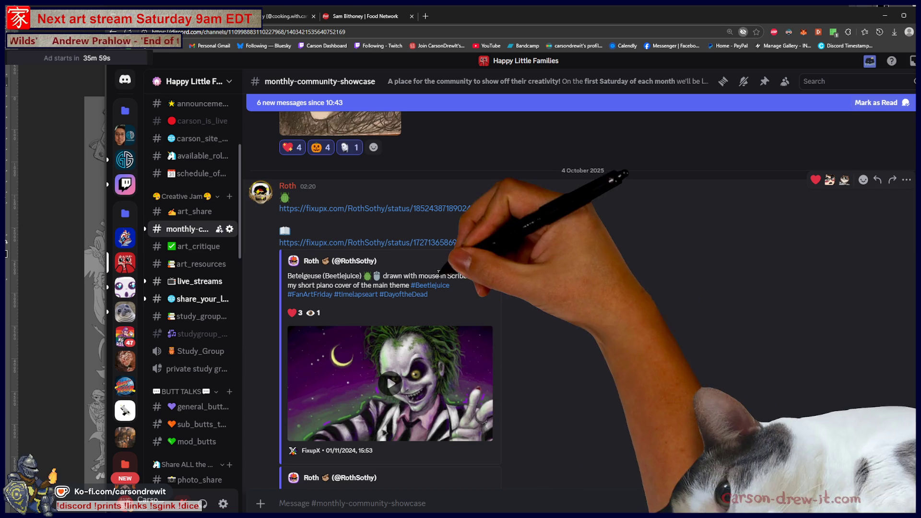
{"action": "scroll", "coordinate": [480, 250], "scroll_direction": "down", "scroll_amount": 1}
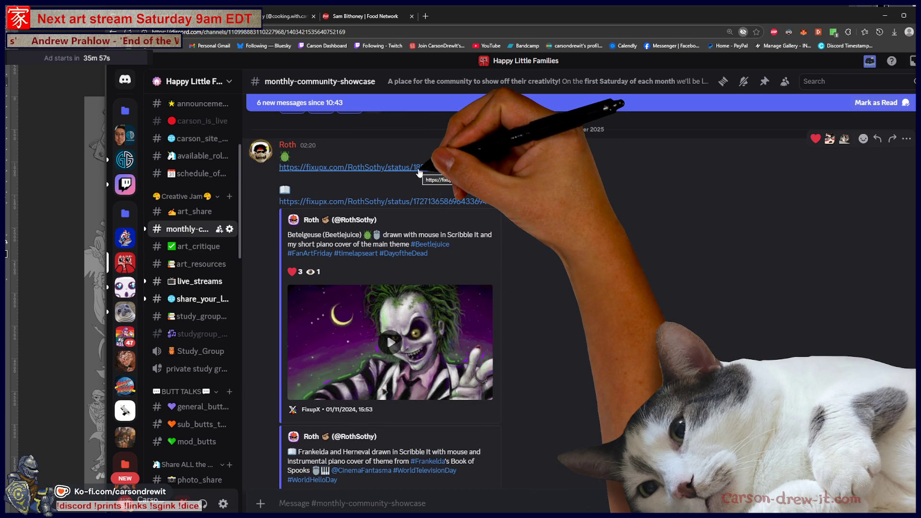
{"action": "left_click", "coordinate": [417, 168]}
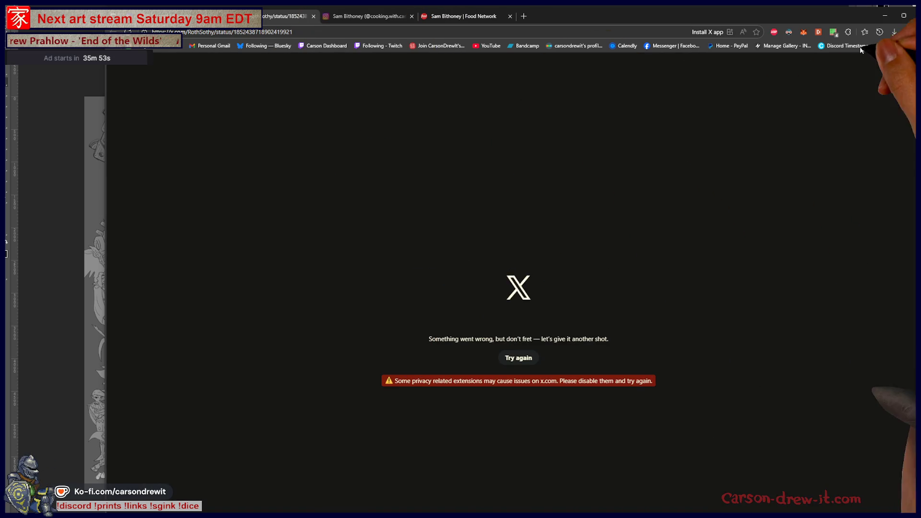
Allow all requests for x.com in uMatrix and reload the Beetlejuice post.
{"action": "left_click", "coordinate": [834, 31]}
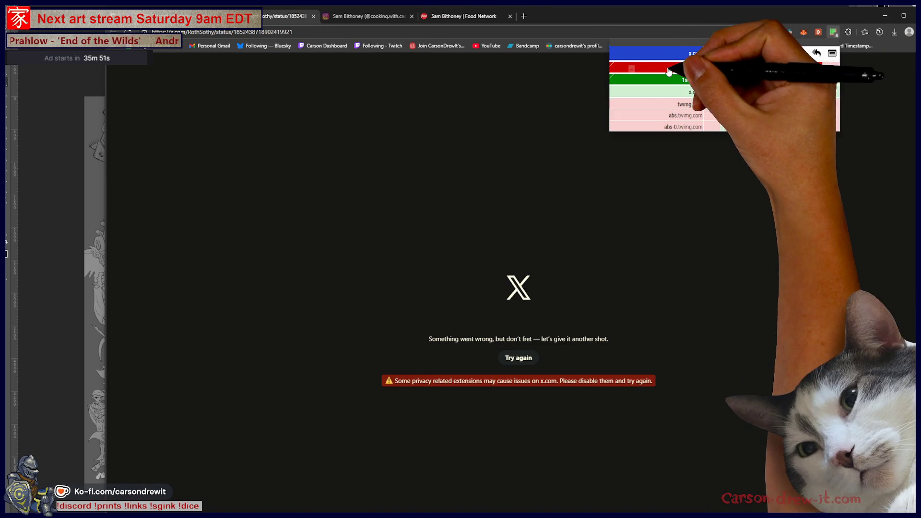
{"action": "left_click", "coordinate": [692, 66]}
{"action": "left_click", "coordinate": [795, 53]}
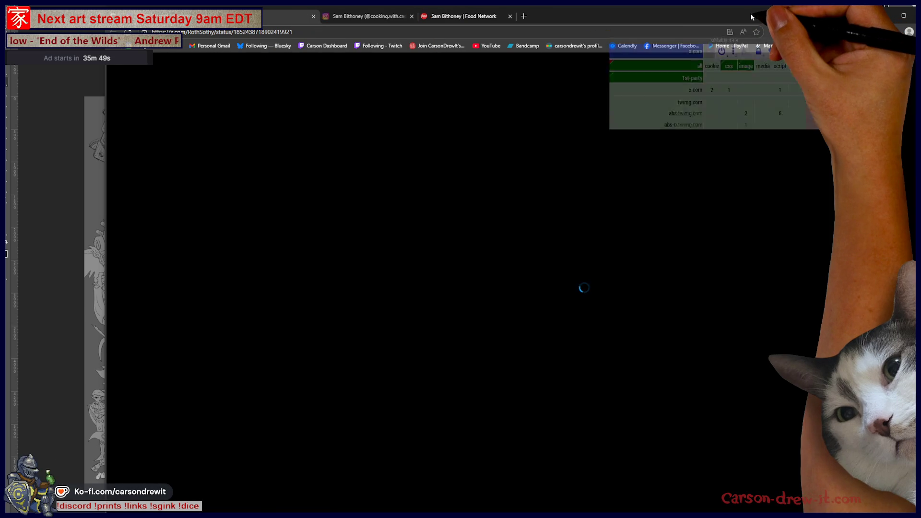
{"action": "left_click", "coordinate": [583, 288]}
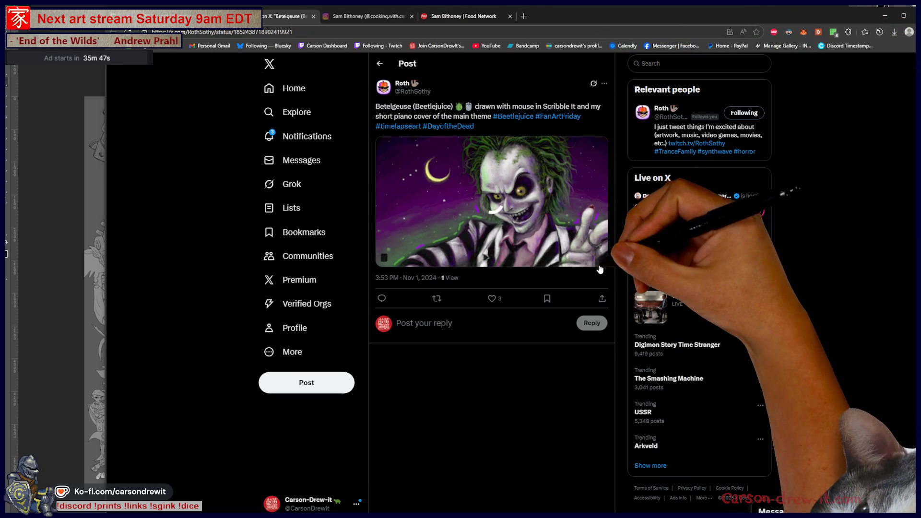
Watch the Beetlejuice timelapse video fullscreen, then exit back to the post at 0:12.
{"action": "left_click", "coordinate": [597, 261]}
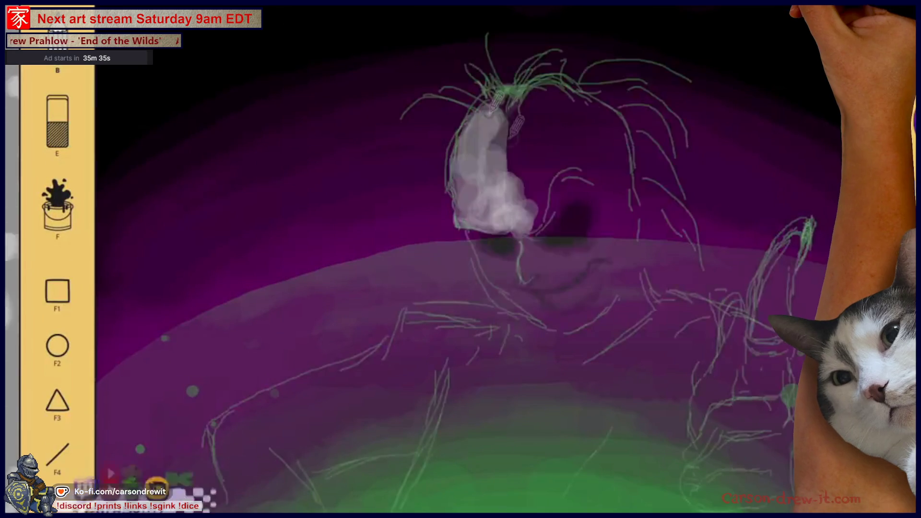
{"action": "key", "text": "Escape"}
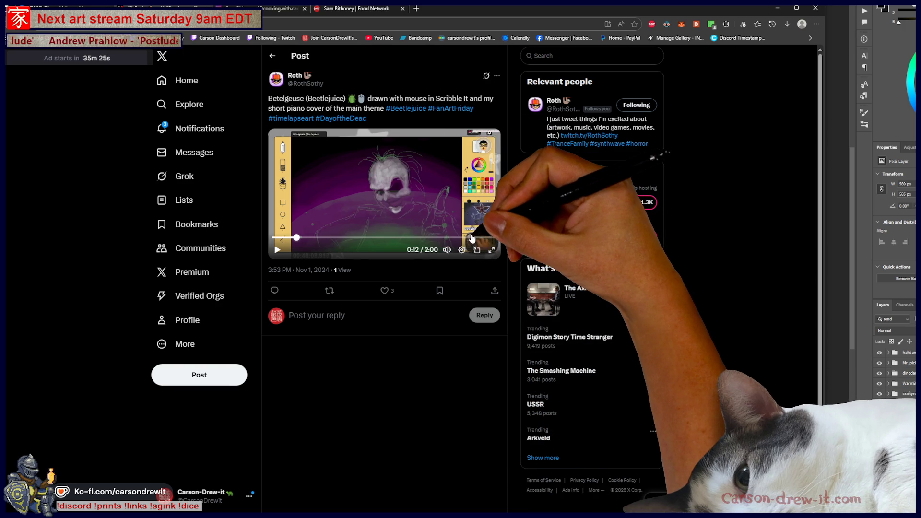
{"action": "scroll", "coordinate": [472, 238], "scroll_direction": "up", "scroll_amount": 5}
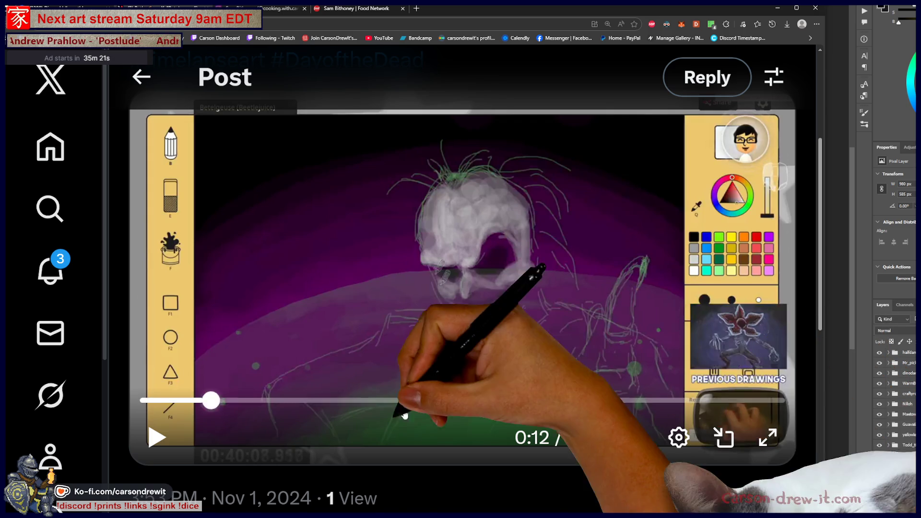
Play the Beetlejuice drawing timelapse through to 2:00, then start a Bluesky search.
{"action": "left_click", "coordinate": [160, 444]}
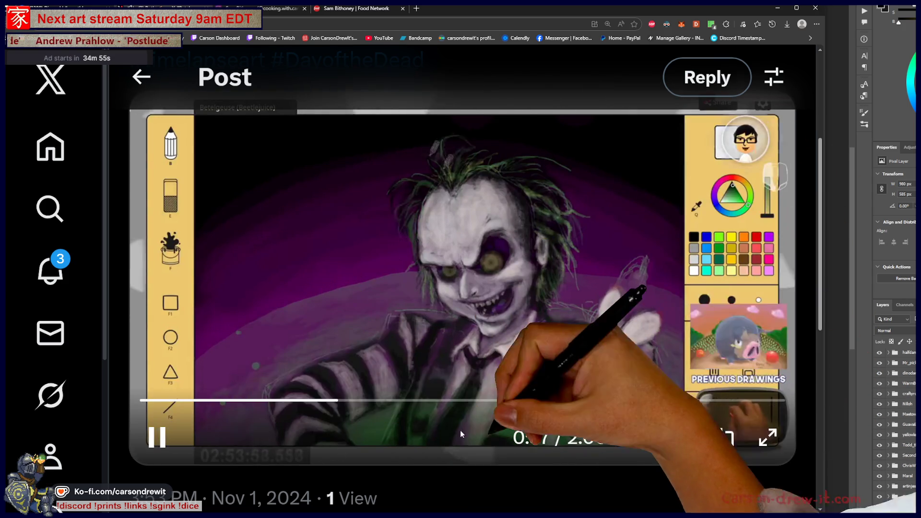
{"action": "mouse_move", "coordinate": [635, 437]}
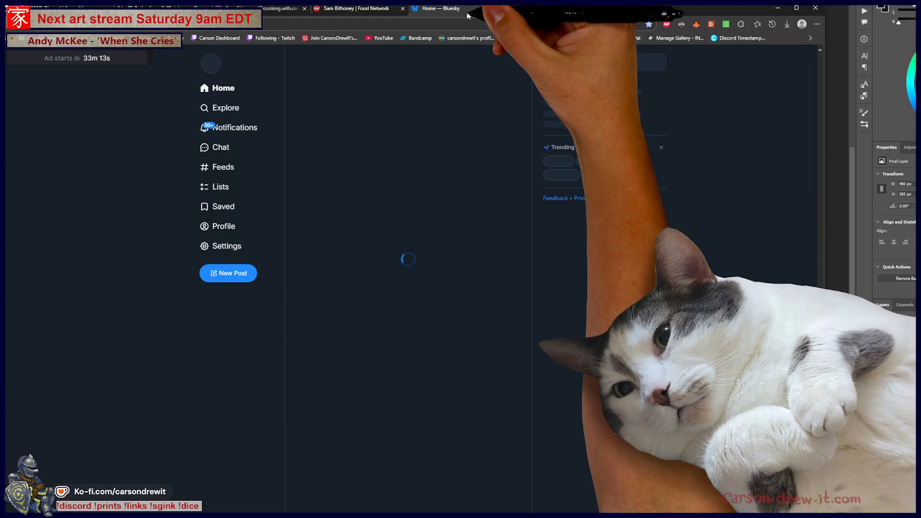
{"action": "left_click", "coordinate": [581, 63]}
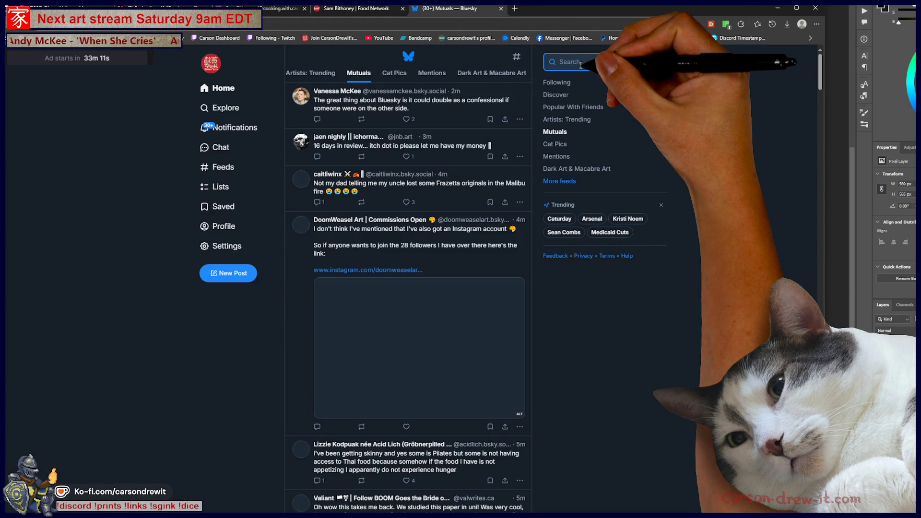
Search Bluesky for the artist and view their profile's pinned Game Boy RPG post.
{"action": "type", "text": "critcx"}
{"action": "key", "text": "BackSpace"}
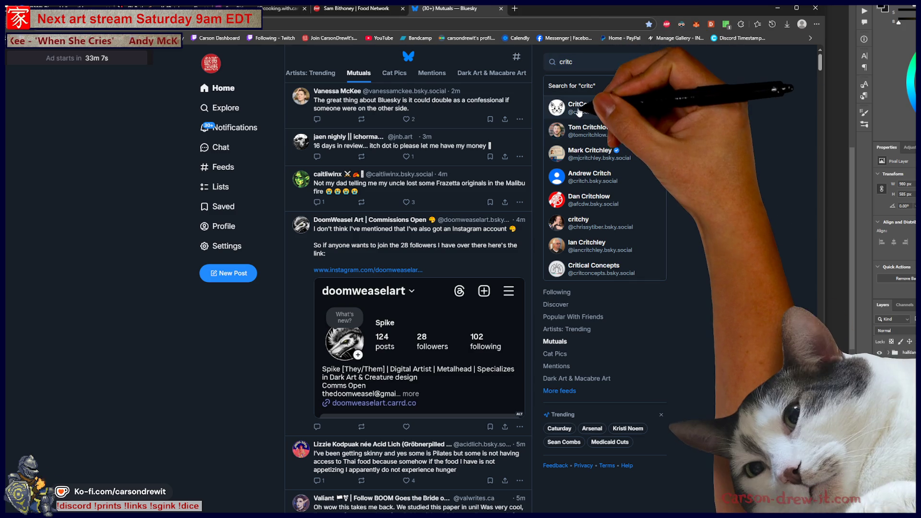
{"action": "left_click", "coordinate": [578, 107]}
{"action": "scroll", "coordinate": [470, 259], "scroll_direction": "down", "scroll_amount": 3}
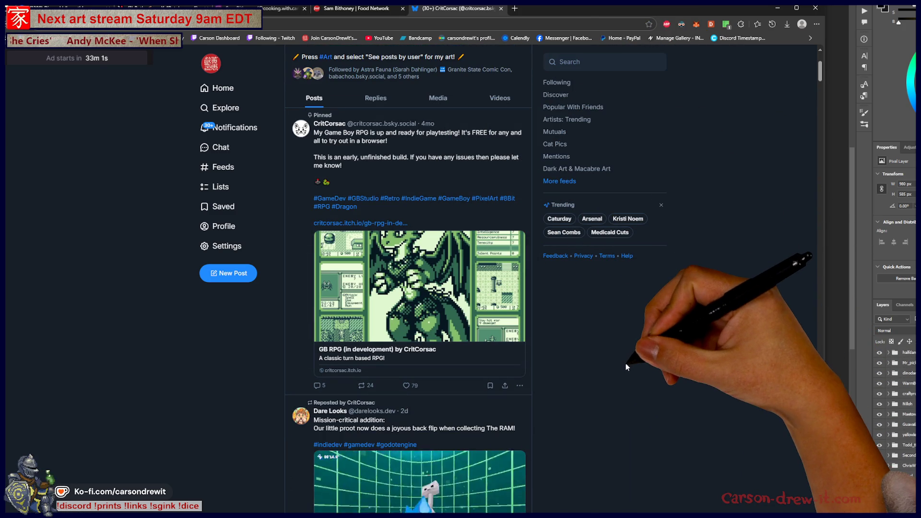
{"action": "scroll", "coordinate": [623, 360], "scroll_direction": "down", "scroll_amount": 2}
{"action": "scroll", "coordinate": [623, 365], "scroll_direction": "up", "scroll_amount": 2}
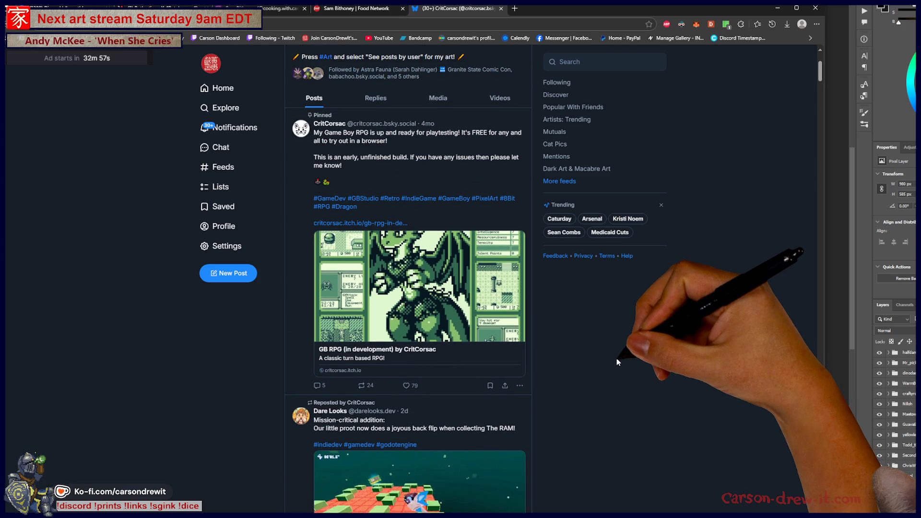
Open the GB RPG (in development) itch.io page from the pinned post and review its controls.
{"action": "left_click", "coordinate": [428, 285]}
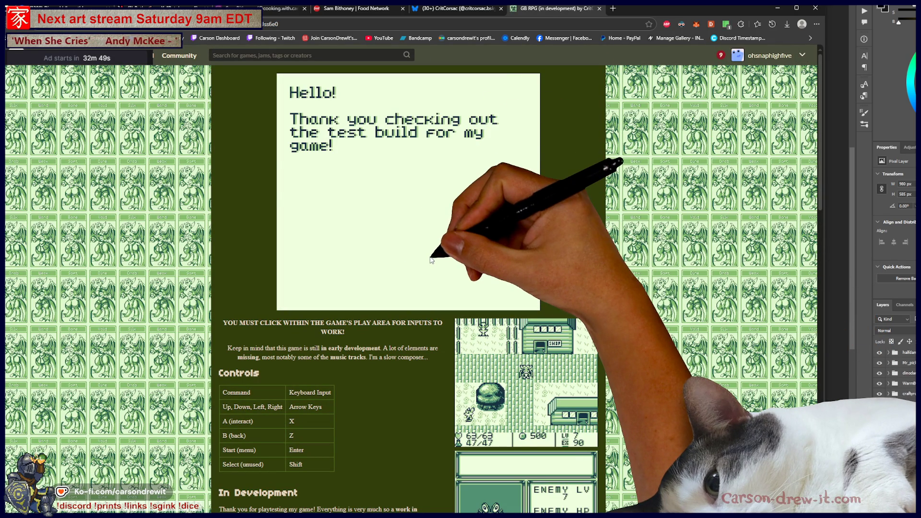
{"action": "scroll", "coordinate": [446, 178], "scroll_direction": "down", "scroll_amount": 3}
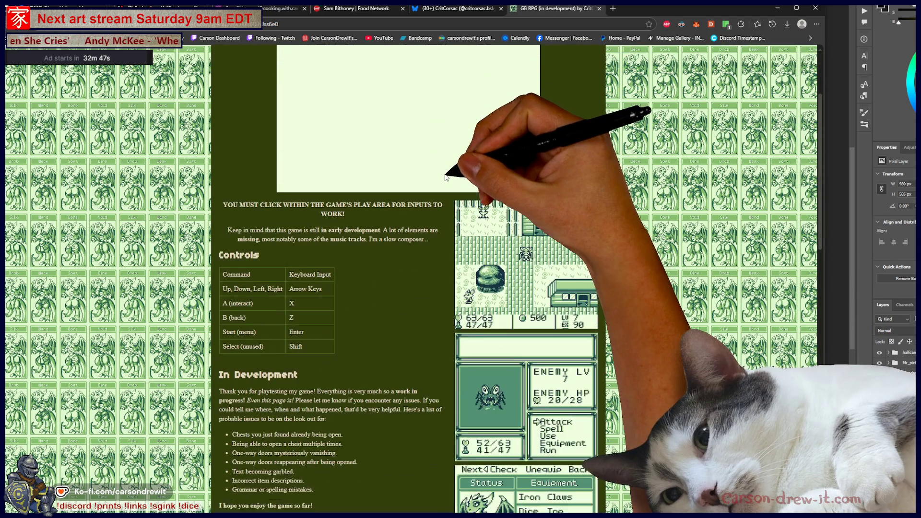
{"action": "scroll", "coordinate": [446, 177], "scroll_direction": "up", "scroll_amount": 3}
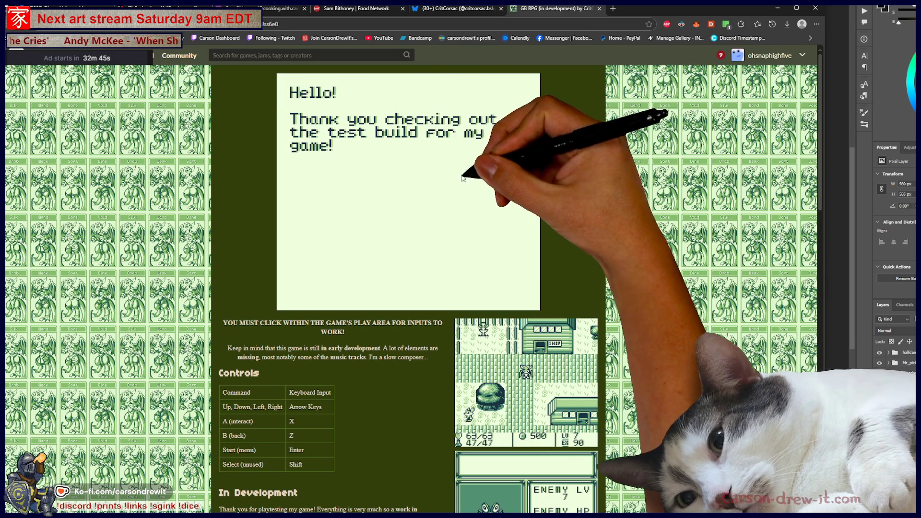
{"action": "scroll", "coordinate": [441, 264], "scroll_direction": "down", "scroll_amount": 8}
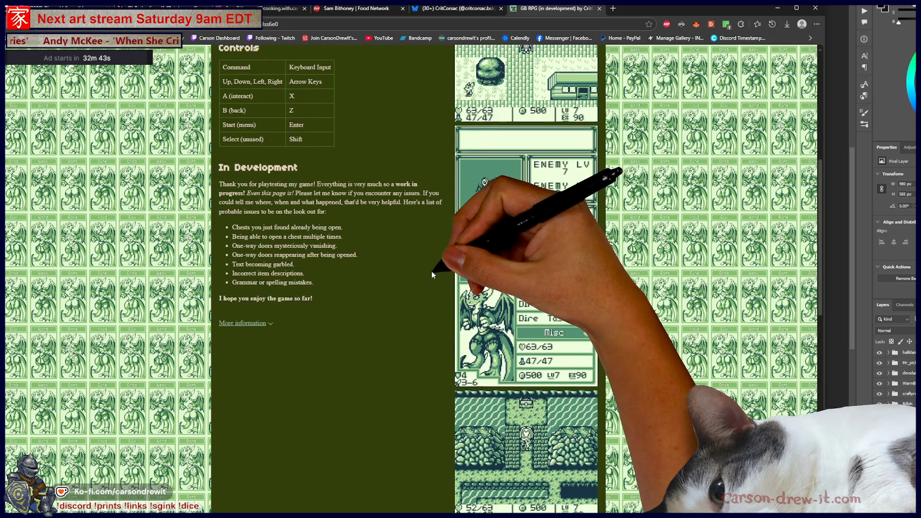
{"action": "scroll", "coordinate": [432, 274], "scroll_direction": "up", "scroll_amount": 8}
{"action": "scroll", "coordinate": [432, 269], "scroll_direction": "down", "scroll_amount": 5}
{"action": "left_click", "coordinate": [539, 207]}
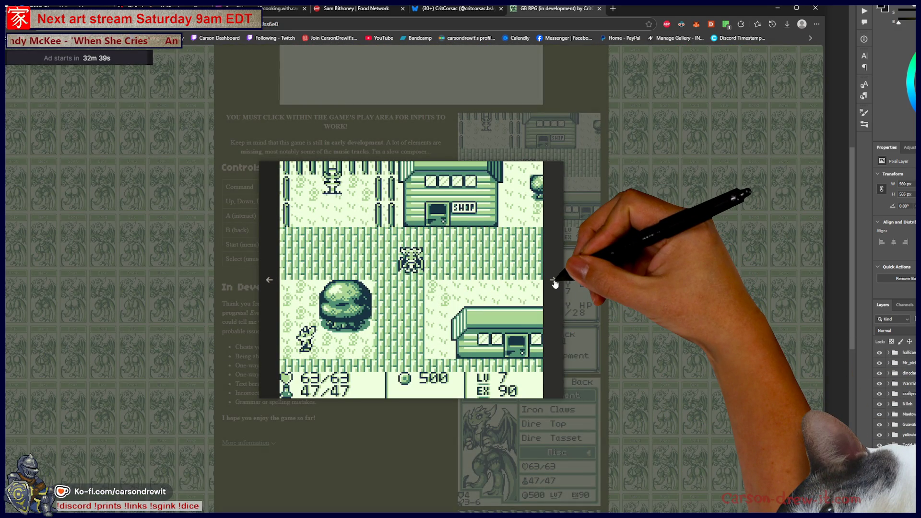
{"action": "left_click", "coordinate": [554, 281]}
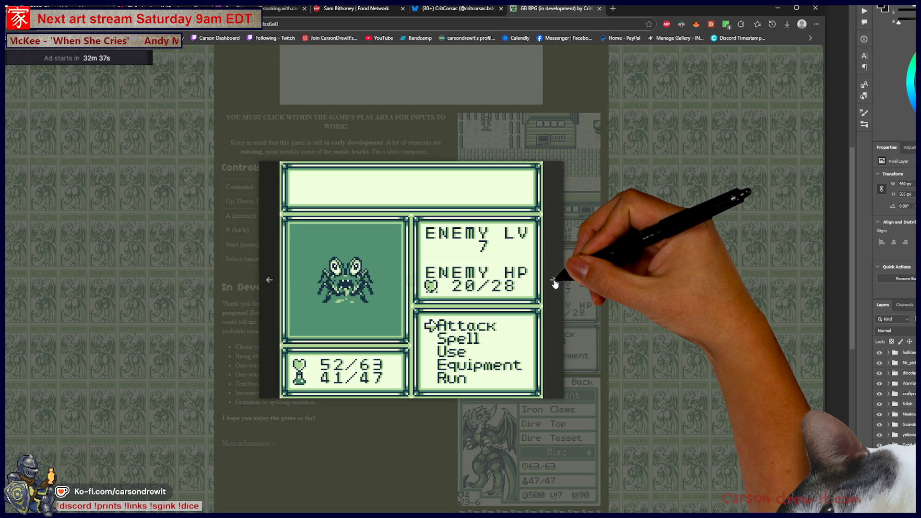
{"action": "left_click", "coordinate": [555, 284]}
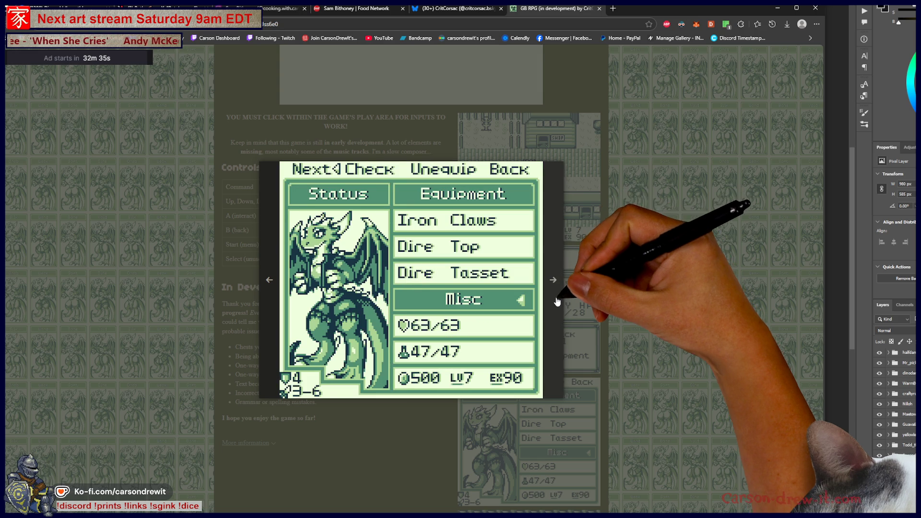
{"action": "left_click", "coordinate": [556, 287]}
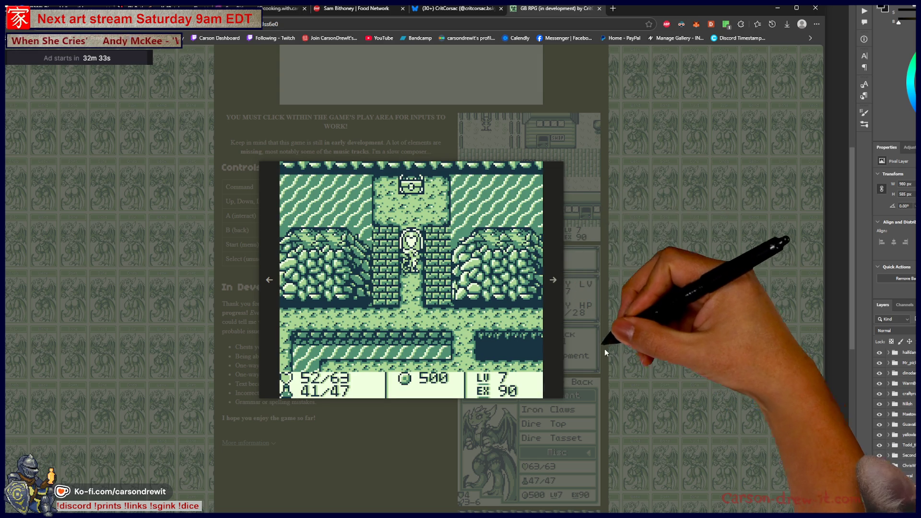
{"action": "left_click", "coordinate": [554, 281]}
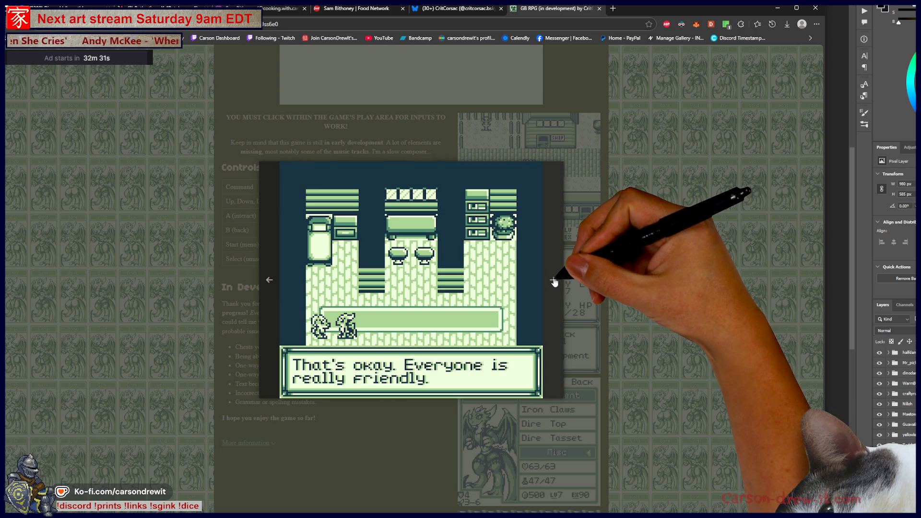
{"action": "left_click", "coordinate": [554, 284]}
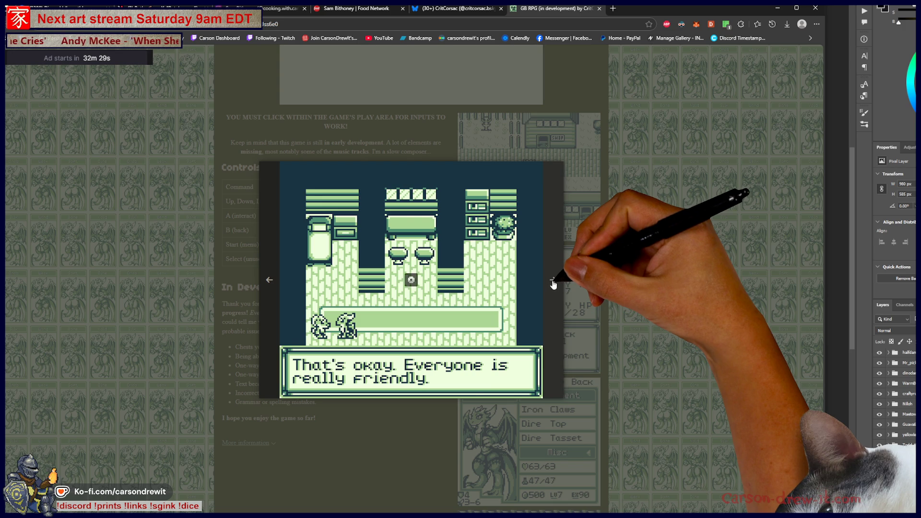
{"action": "left_click", "coordinate": [554, 284]}
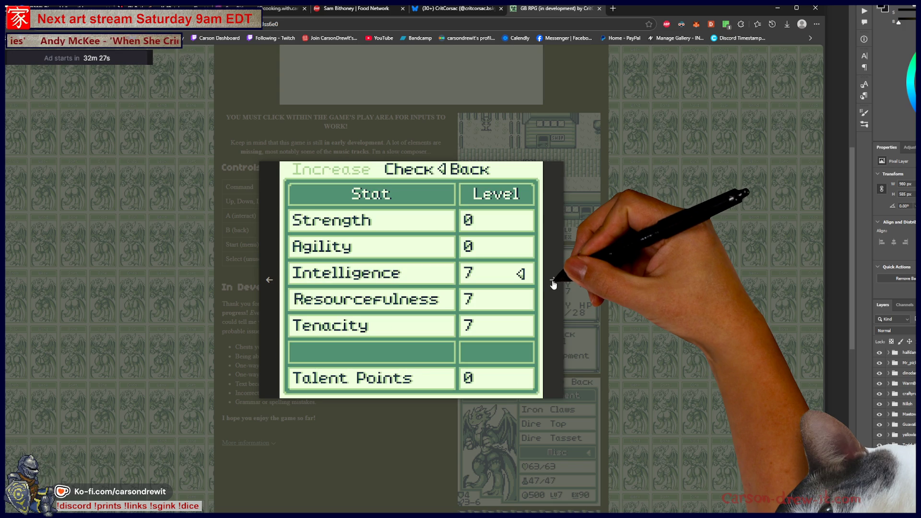
{"action": "left_click", "coordinate": [553, 285]}
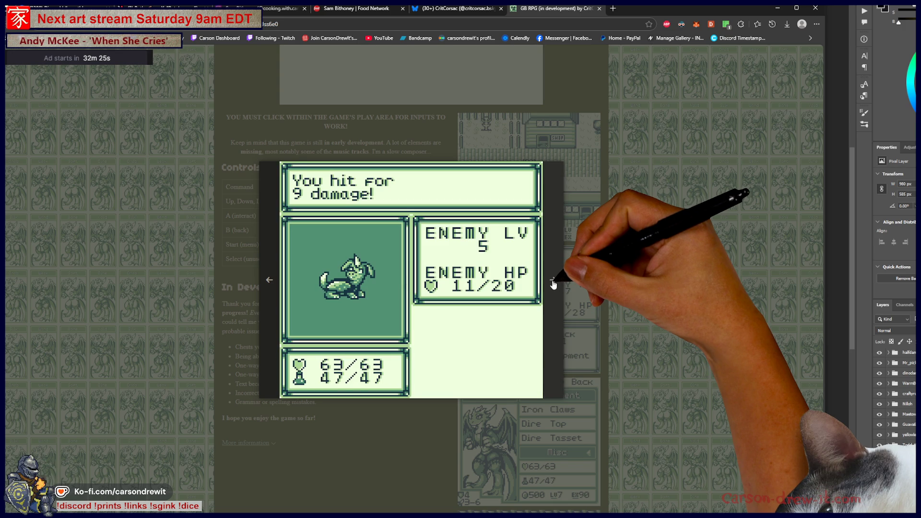
{"action": "left_click", "coordinate": [553, 284]}
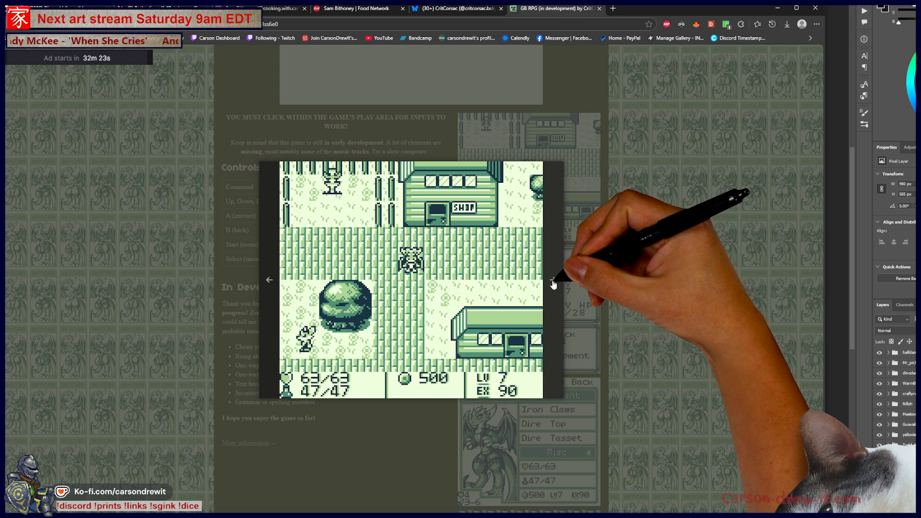
{"action": "key", "text": "Escape"}
{"action": "scroll", "coordinate": [675, 329], "scroll_direction": "down", "scroll_amount": 5}
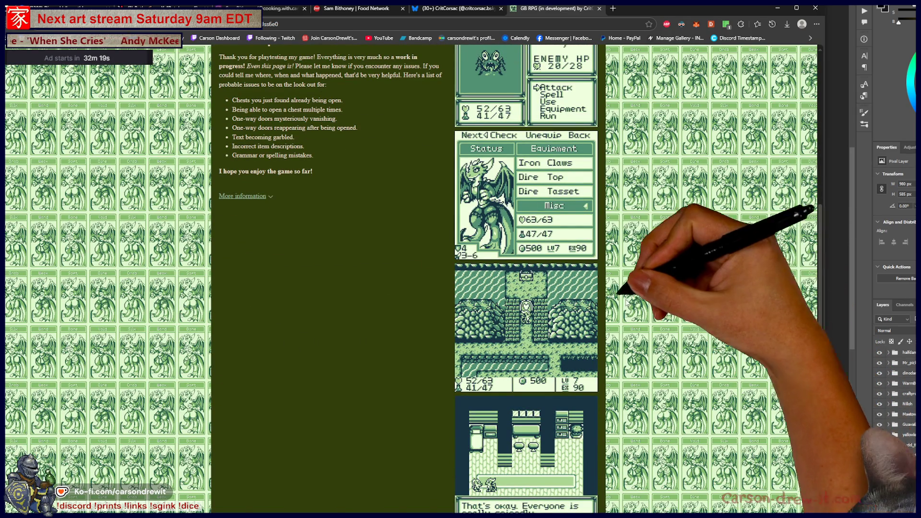
{"action": "left_click", "coordinate": [576, 211]}
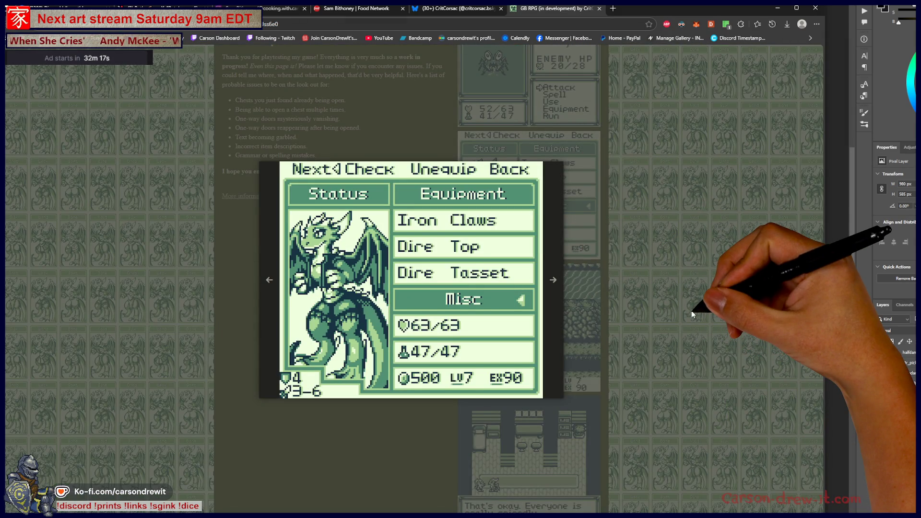
{"action": "key", "text": "Escape"}
{"action": "scroll", "coordinate": [676, 317], "scroll_direction": "down", "scroll_amount": 9}
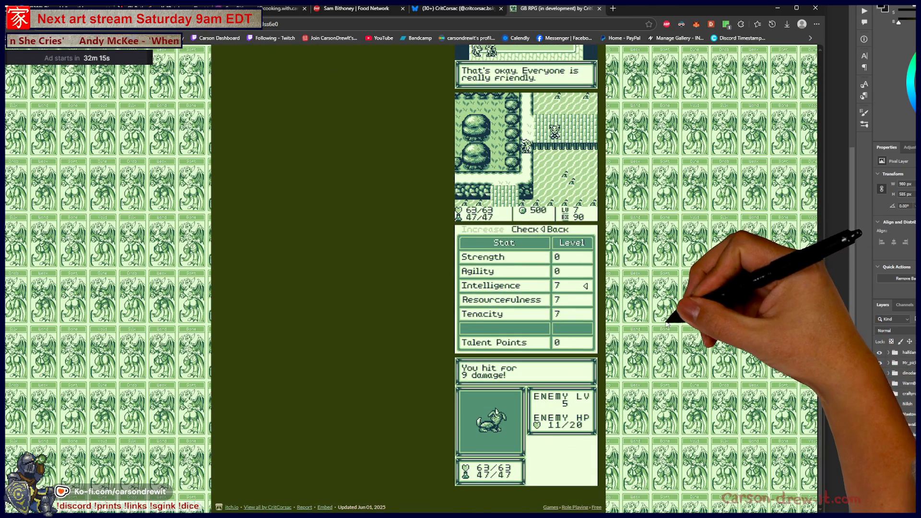
{"action": "scroll", "coordinate": [667, 325], "scroll_direction": "up", "scroll_amount": 15}
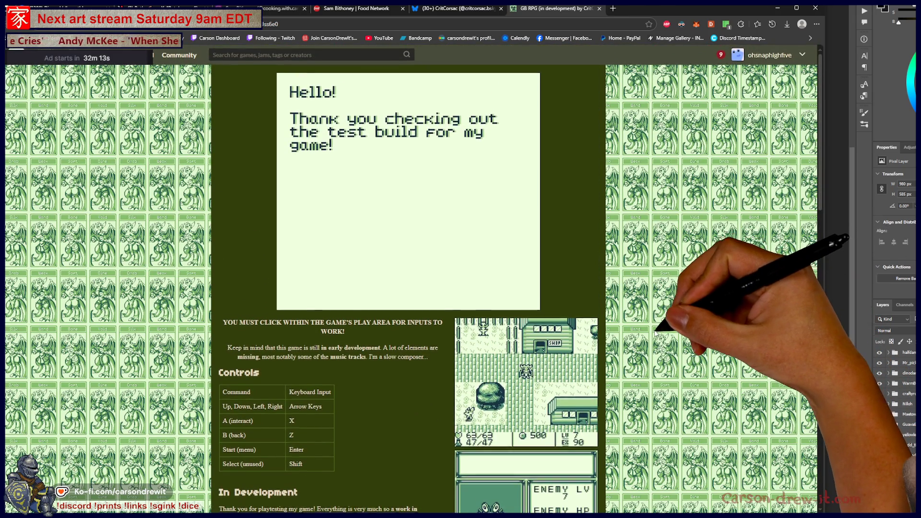
{"action": "scroll", "coordinate": [658, 330], "scroll_direction": "down", "scroll_amount": 6}
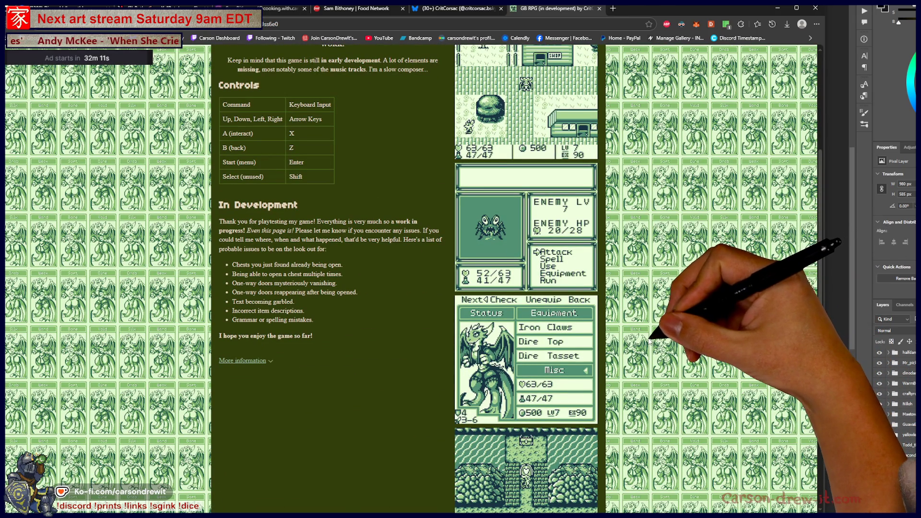
{"action": "scroll", "coordinate": [528, 268], "scroll_direction": "up", "scroll_amount": 6}
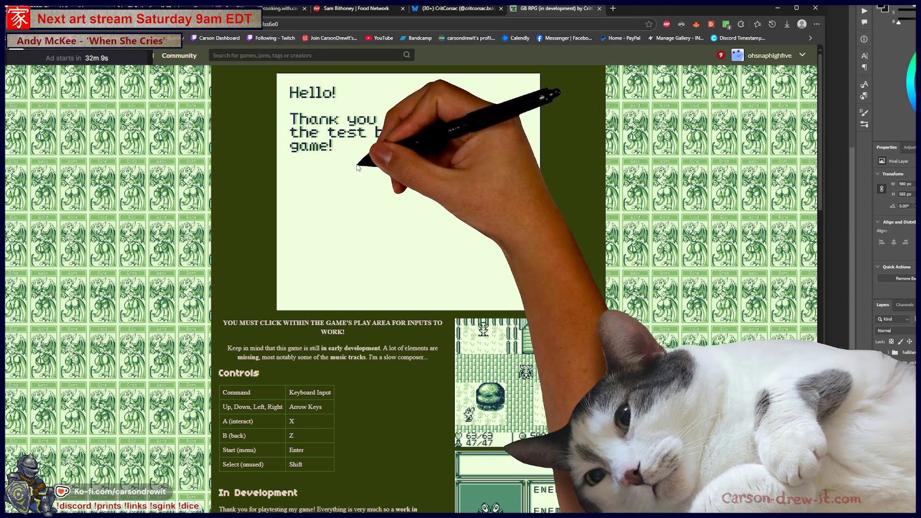
Close the itch.io page, watch and pause a clip in the profile's Media tab, then return to Discord.
{"action": "left_click", "coordinate": [600, 9]}
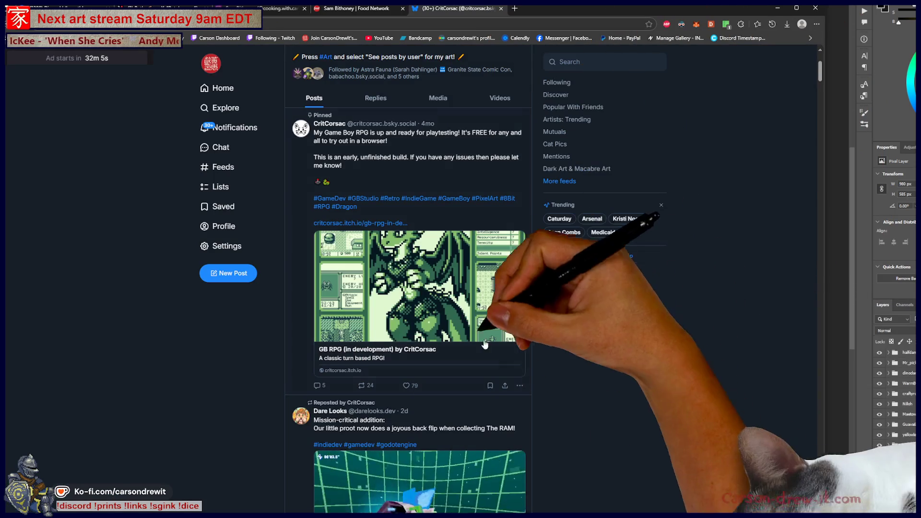
{"action": "scroll", "coordinate": [494, 237], "scroll_direction": "down", "scroll_amount": 4}
{"action": "scroll", "coordinate": [494, 237], "scroll_direction": "up", "scroll_amount": 5}
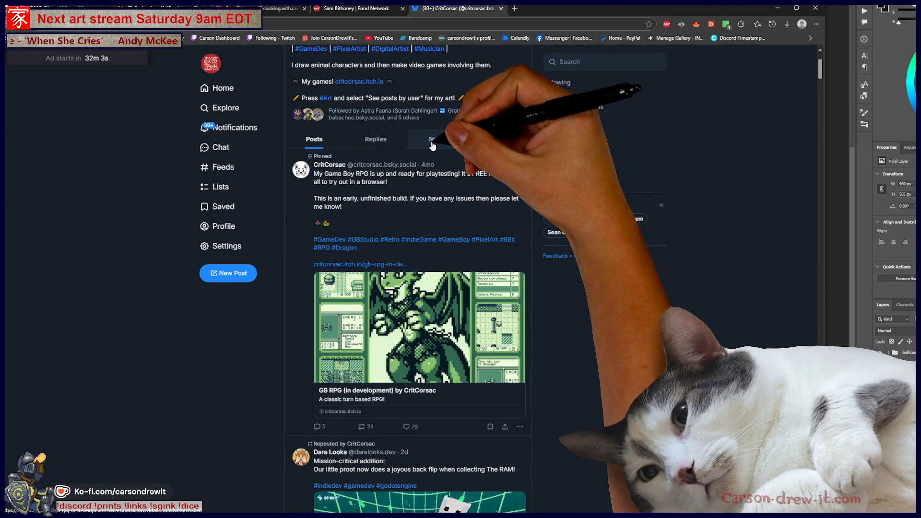
{"action": "left_click", "coordinate": [438, 139]}
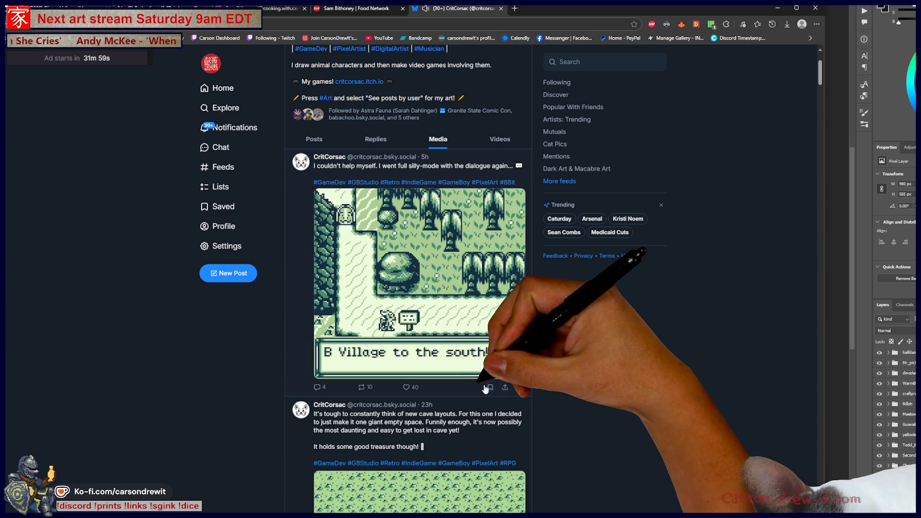
{"action": "mouse_move", "coordinate": [508, 373]}
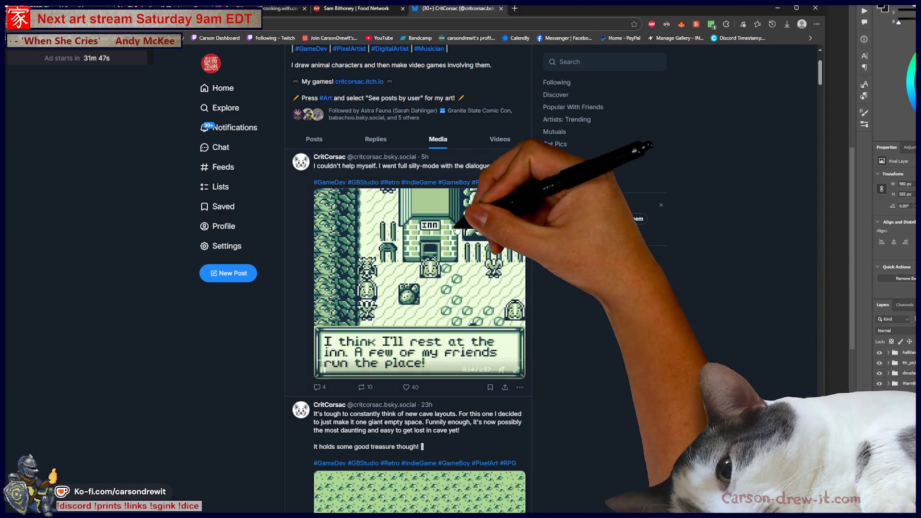
{"action": "left_click", "coordinate": [458, 230]}
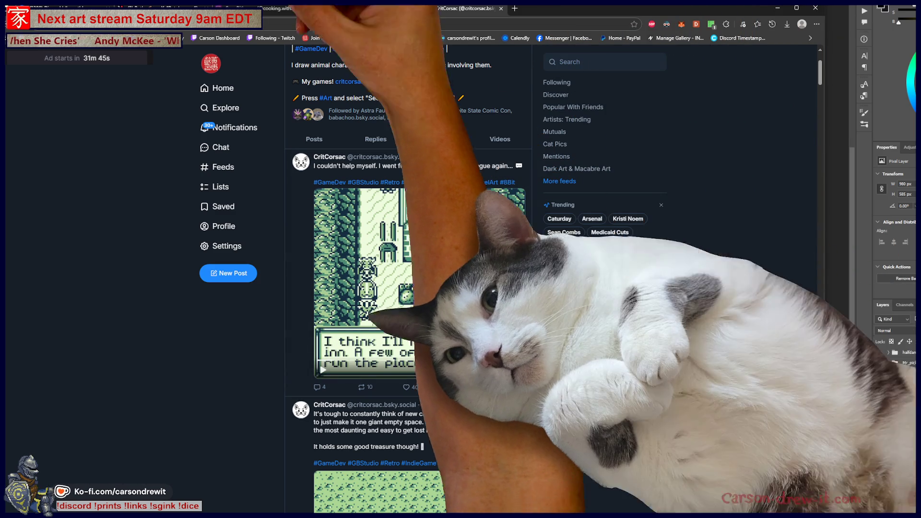
{"action": "key", "text": "alt+Tab"}
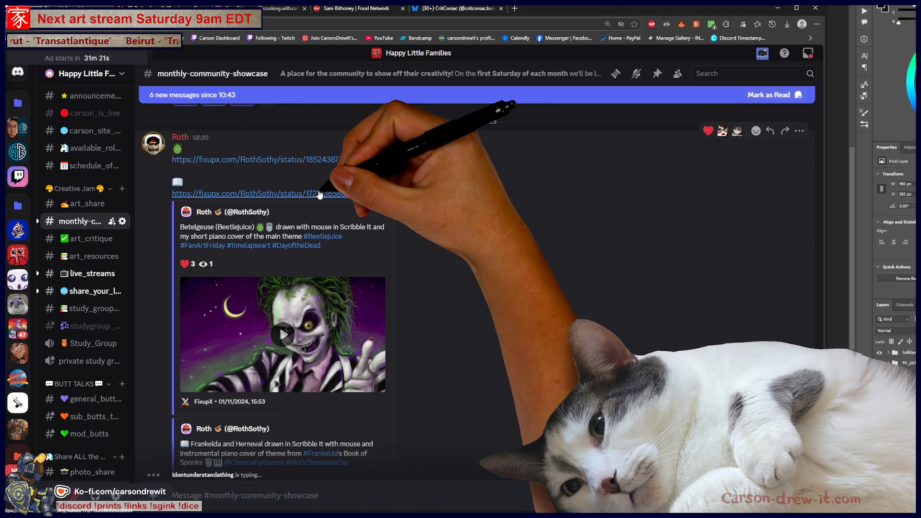
{"action": "left_click", "coordinate": [320, 193]}
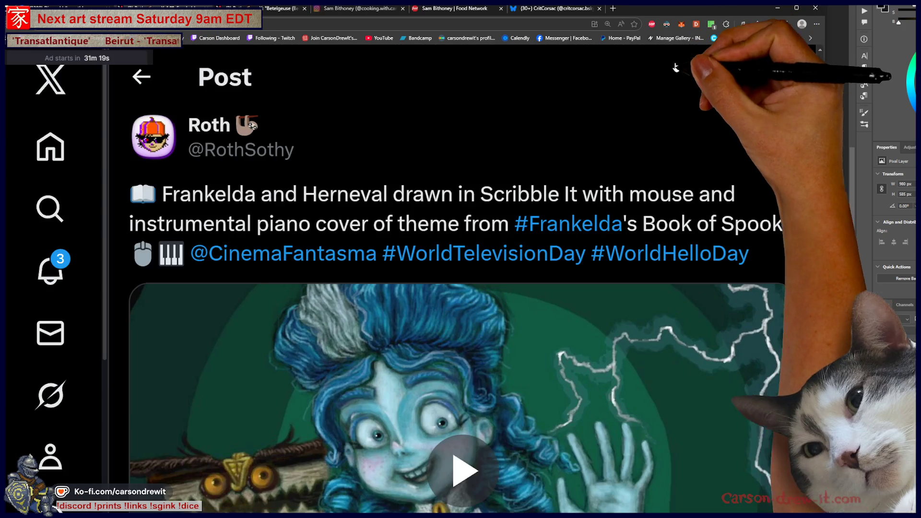
{"action": "scroll", "coordinate": [720, 183], "scroll_direction": "down", "scroll_amount": 3}
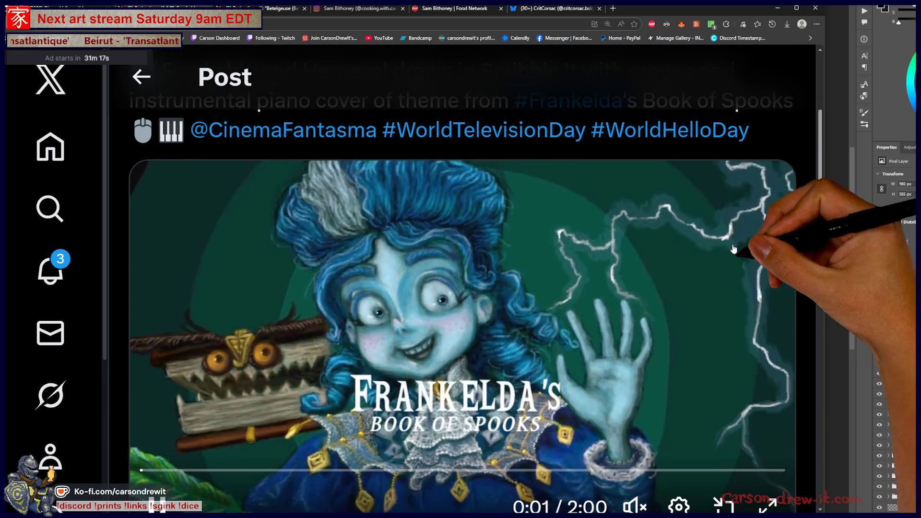
{"action": "scroll", "coordinate": [734, 249], "scroll_direction": "down", "scroll_amount": 1}
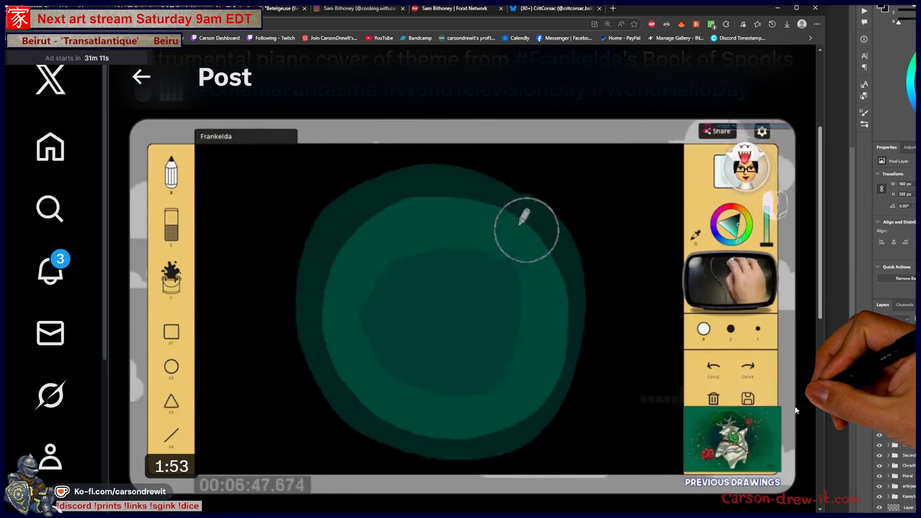
{"action": "mouse_move", "coordinate": [795, 411]}
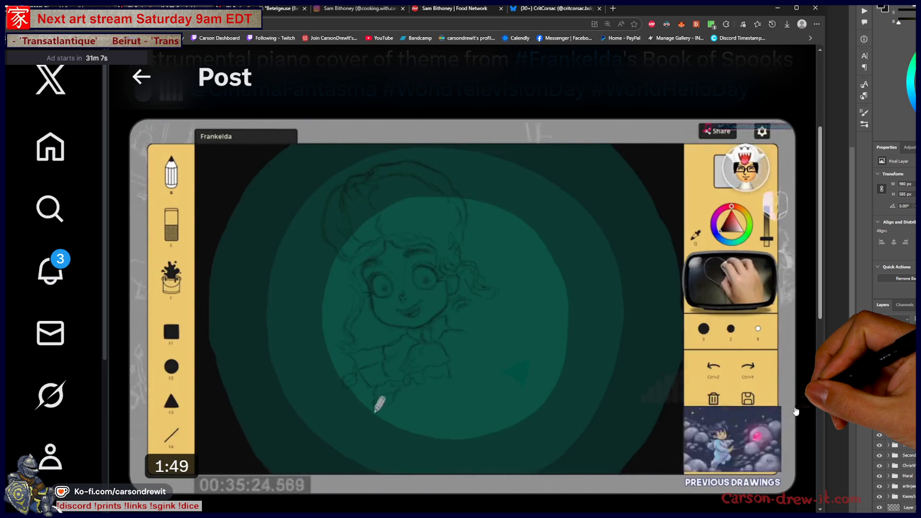
{"action": "mouse_move", "coordinate": [749, 442]}
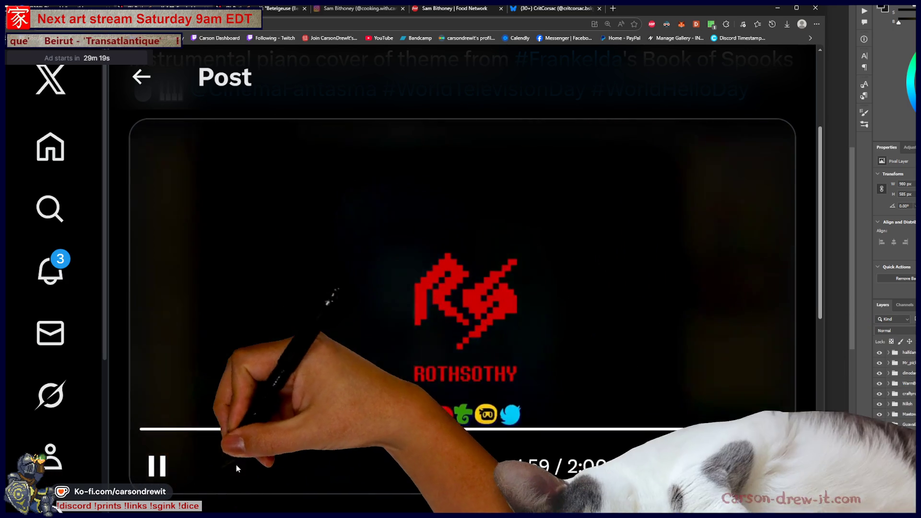
{"action": "scroll", "coordinate": [528, 355], "scroll_direction": "down", "scroll_amount": 10}
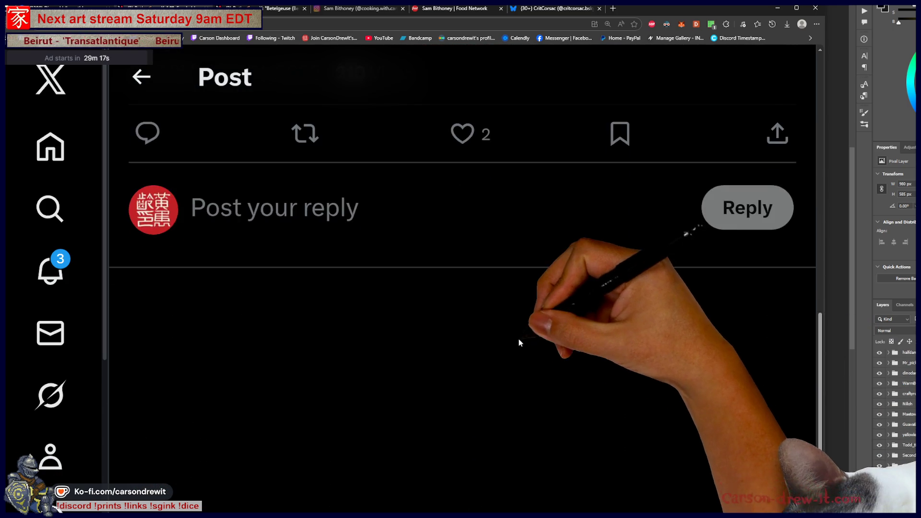
Search the web for the word 'Frankelda' selected in the post.
{"action": "scroll", "coordinate": [519, 341], "scroll_direction": "up", "scroll_amount": 10}
{"action": "left_click_drag", "start_coordinate": [162, 207], "coordinate": [252, 208]}
{"action": "right_click", "coordinate": [244, 211]}
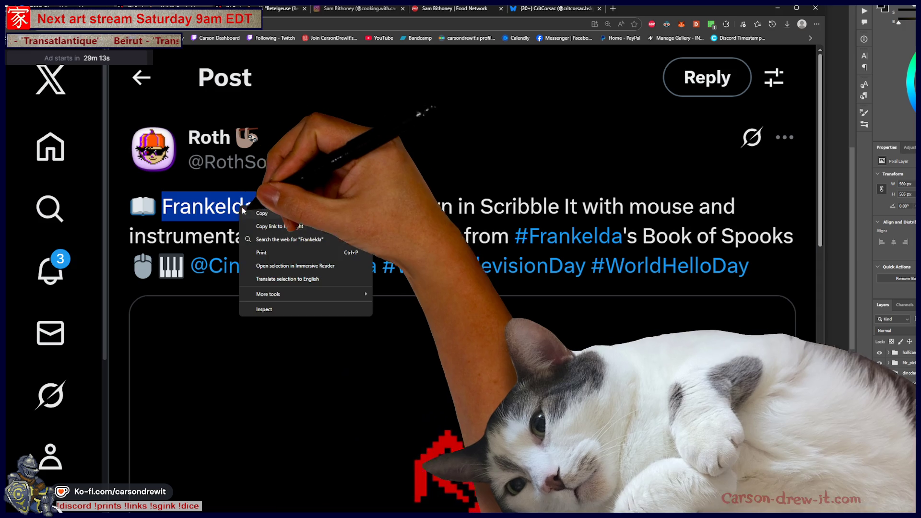
{"action": "left_click", "coordinate": [315, 239]}
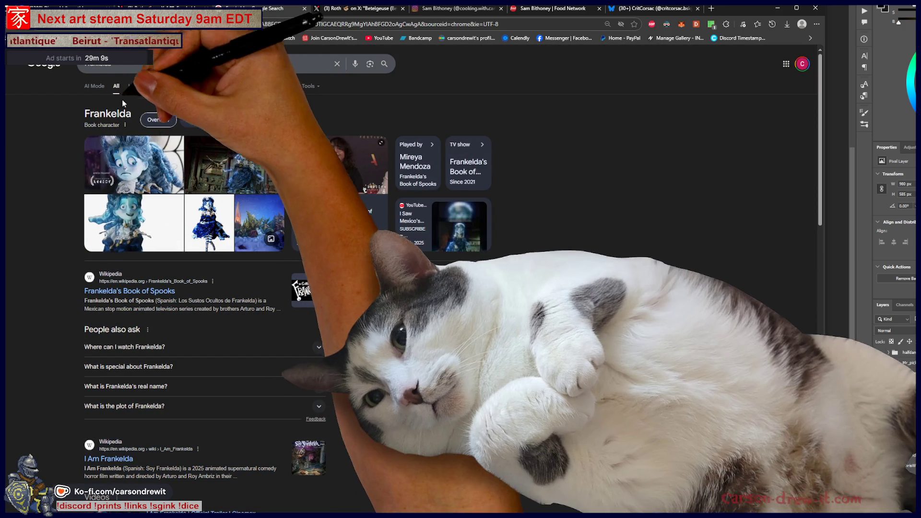
Preview the Reddit stop-motion puppet image in the Frankelda image results and open it in a new tab.
{"action": "left_click", "coordinate": [195, 87]}
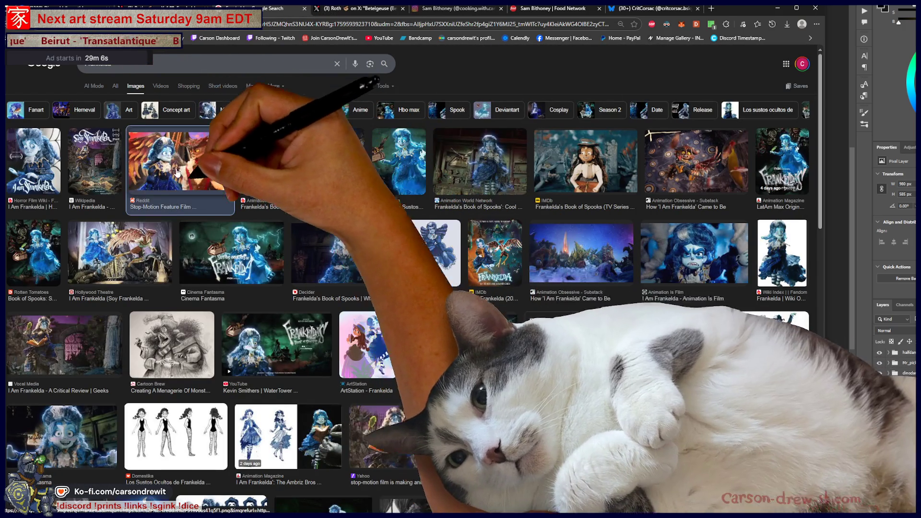
{"action": "left_click", "coordinate": [202, 149]}
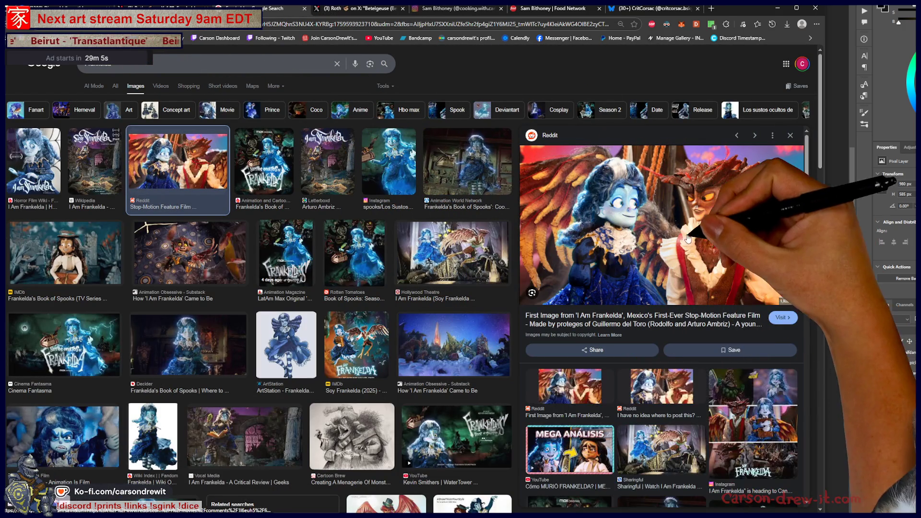
{"action": "right_click", "coordinate": [688, 238]}
{"action": "left_click", "coordinate": [765, 323]}
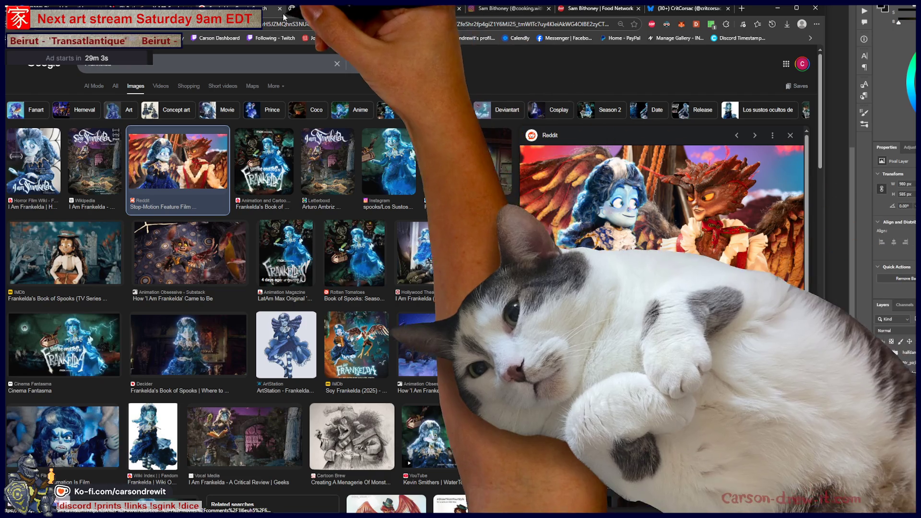
{"action": "left_click", "coordinate": [299, 8]}
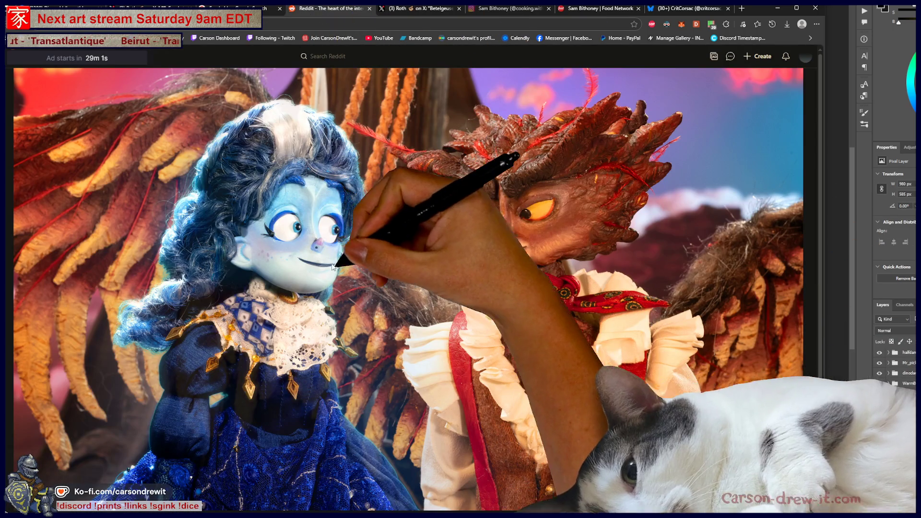
{"action": "scroll", "coordinate": [441, 307], "scroll_direction": "up", "scroll_amount": 2, "text": "ctrl"}
{"action": "scroll", "coordinate": [440, 307], "scroll_direction": "up", "scroll_amount": 1, "text": "ctrl"}
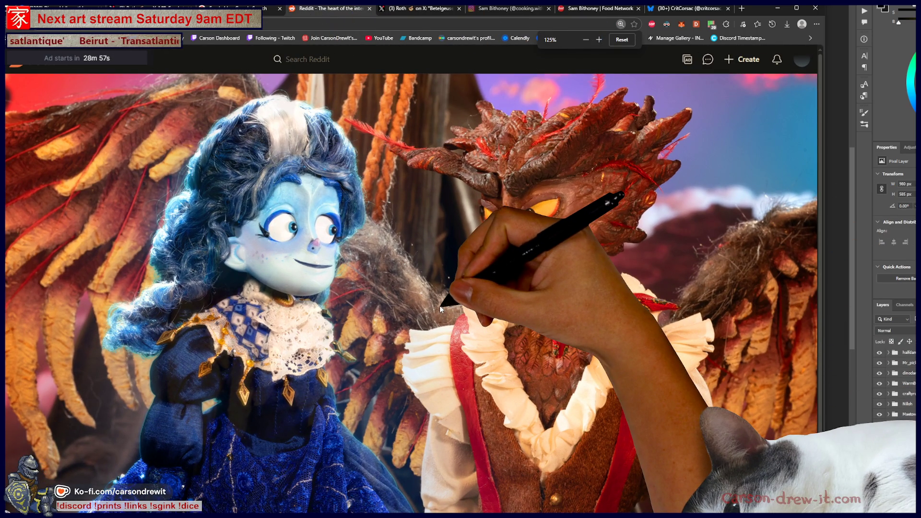
{"action": "scroll", "coordinate": [440, 308], "scroll_direction": "down", "scroll_amount": 1, "text": "ctrl"}
{"action": "scroll", "coordinate": [440, 308], "scroll_direction": "down", "scroll_amount": 1, "text": "ctrl"}
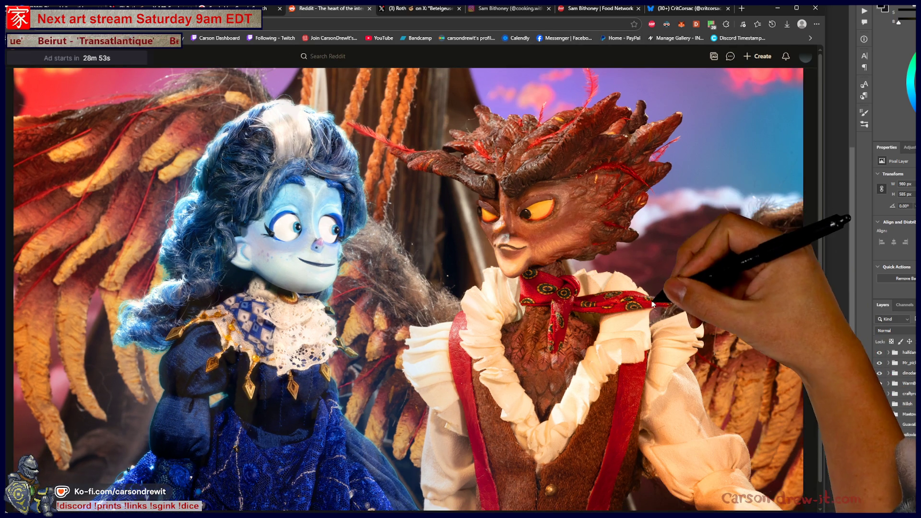
{"action": "scroll", "coordinate": [649, 310], "scroll_direction": "up", "scroll_amount": 2, "text": "ctrl"}
{"action": "scroll", "coordinate": [649, 310], "scroll_direction": "up", "scroll_amount": 1, "text": "ctrl"}
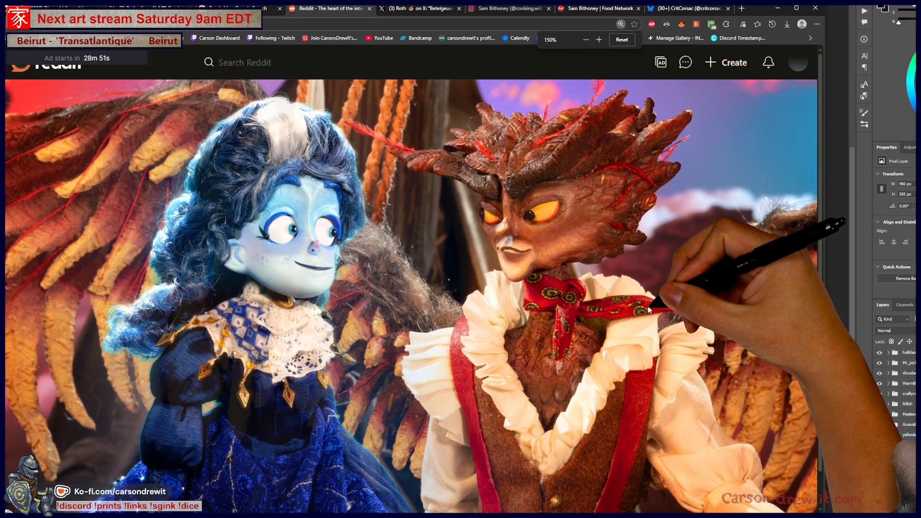
{"action": "scroll", "coordinate": [649, 310], "scroll_direction": "down", "scroll_amount": 2, "text": "ctrl"}
{"action": "scroll", "coordinate": [649, 310], "scroll_direction": "up", "scroll_amount": 1, "text": "ctrl"}
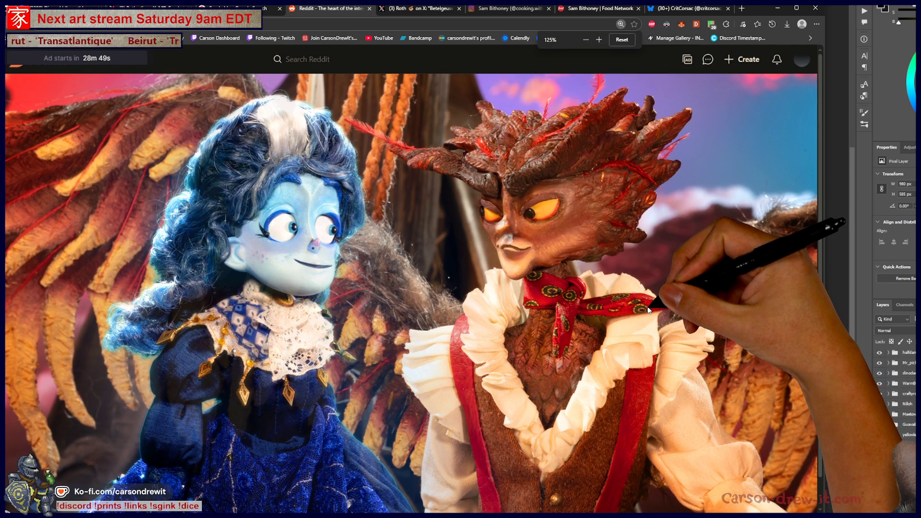
{"action": "key", "text": "ctrl+shift+Tab"}
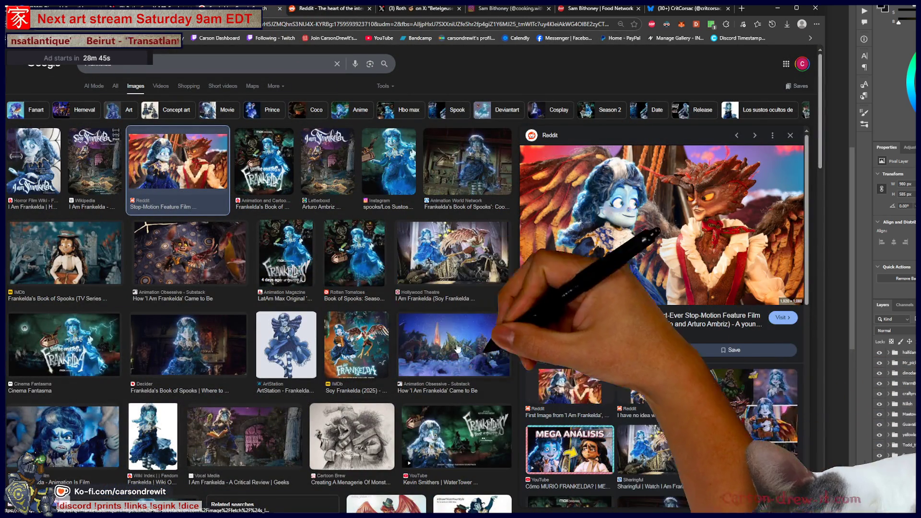
Preview several Frankelda images and open the Sustos Ocultos de Frankelda poster in its own tab.
{"action": "left_click", "coordinate": [355, 253]}
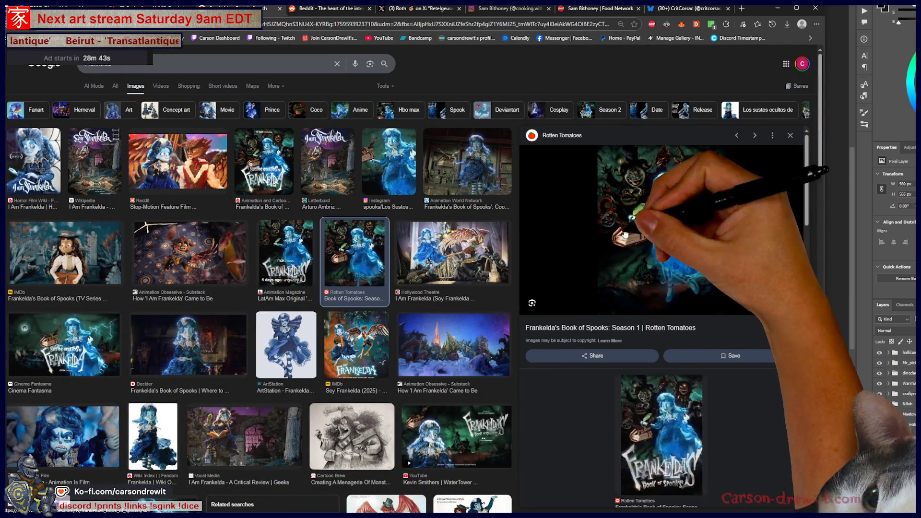
{"action": "left_click", "coordinate": [389, 163]}
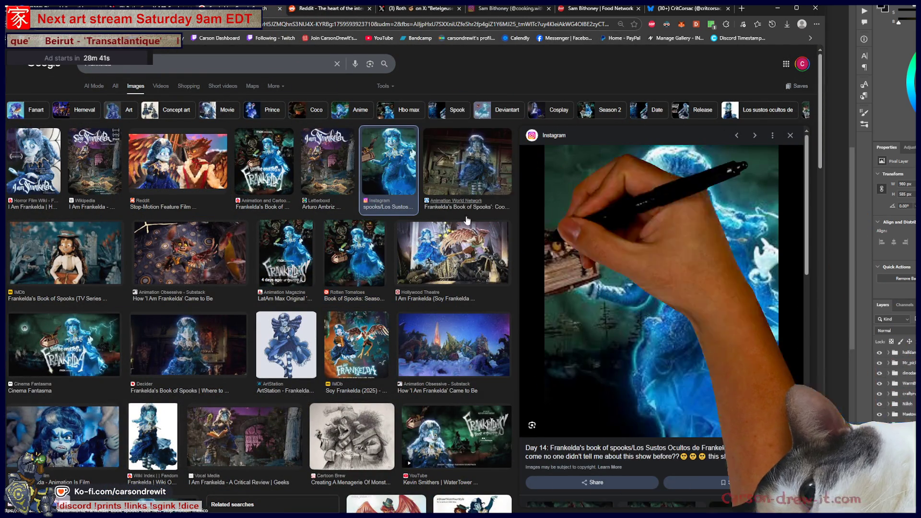
{"action": "left_click", "coordinate": [263, 160]}
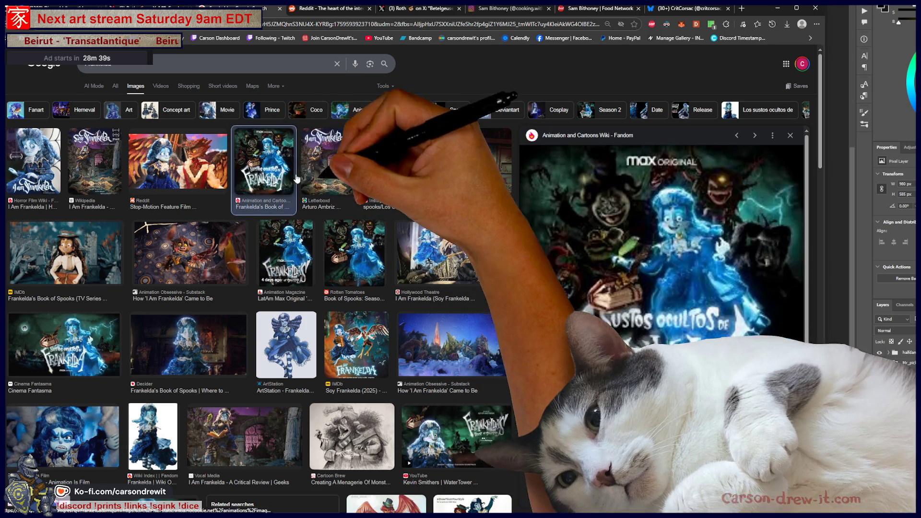
{"action": "right_click", "coordinate": [698, 238]}
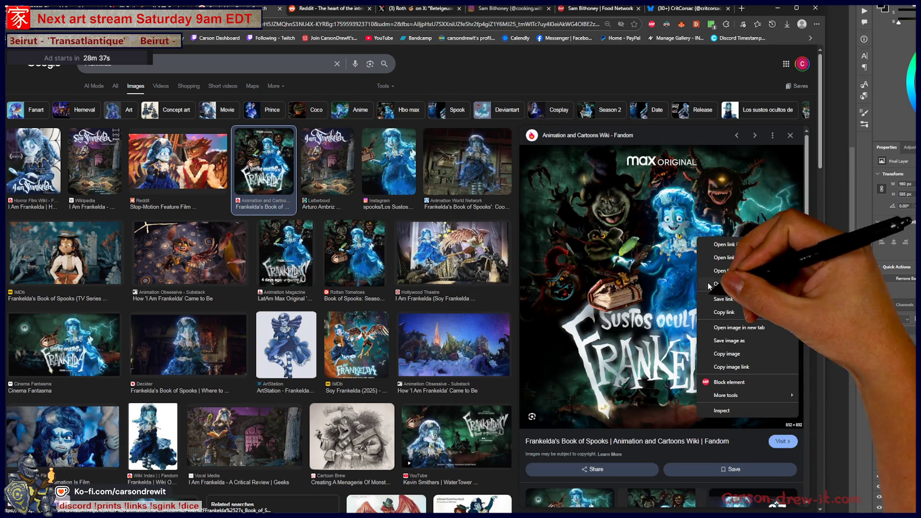
{"action": "left_click", "coordinate": [739, 330]}
View the Sustos Ocultos de Frankelda poster at full size, then close its tab.
{"action": "left_click", "coordinate": [293, 8]}
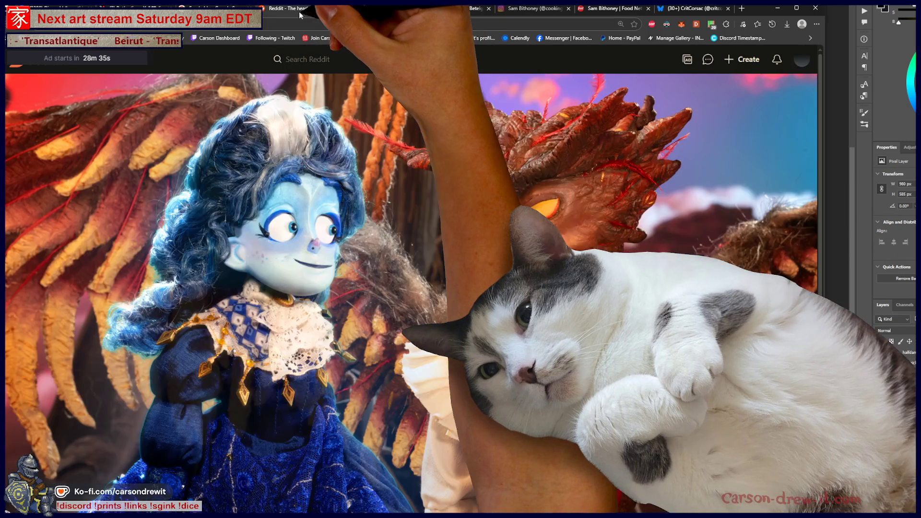
{"action": "left_click", "coordinate": [380, 14]}
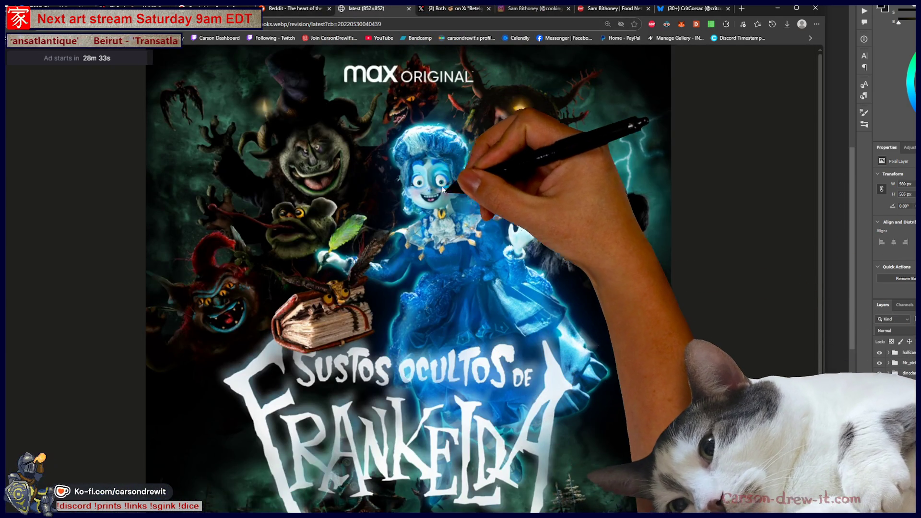
{"action": "scroll", "coordinate": [459, 224], "scroll_direction": "up", "scroll_amount": 1}
{"action": "scroll", "coordinate": [458, 223], "scroll_direction": "up", "scroll_amount": 2}
{"action": "scroll", "coordinate": [461, 225], "scroll_direction": "down", "scroll_amount": 5}
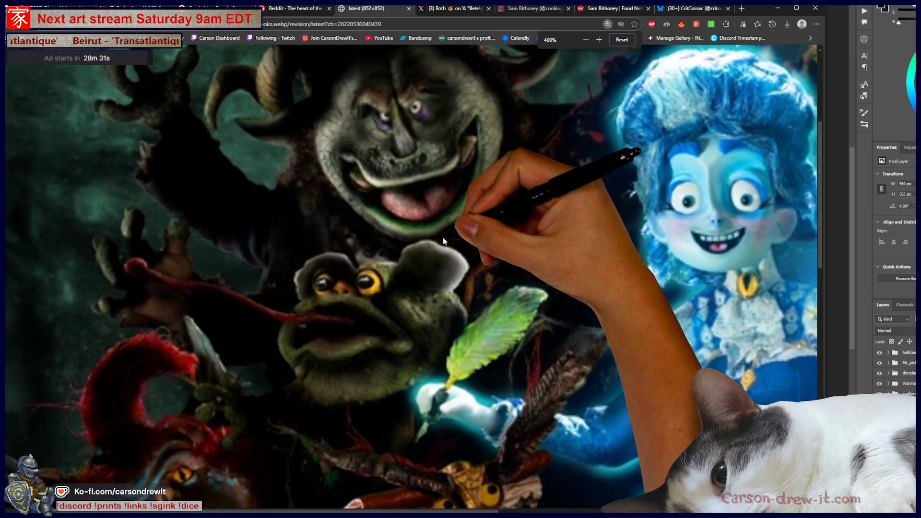
{"action": "scroll", "coordinate": [470, 269], "scroll_direction": "down", "scroll_amount": 2}
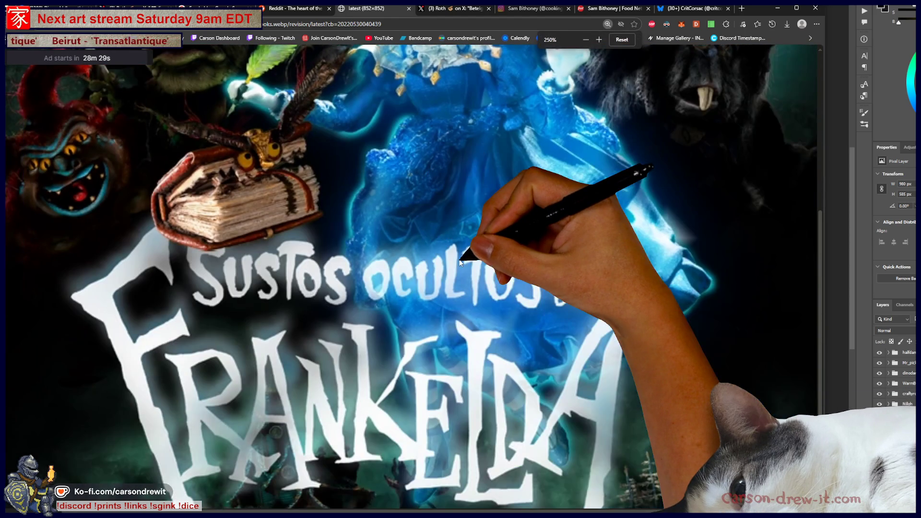
{"action": "scroll", "coordinate": [575, 277], "scroll_direction": "up", "scroll_amount": 4}
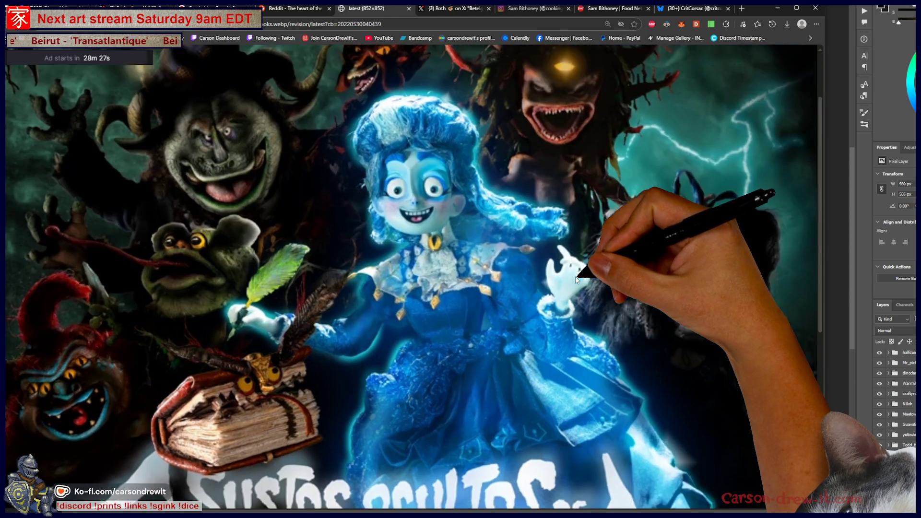
{"action": "scroll", "coordinate": [578, 278], "scroll_direction": "up", "scroll_amount": 3}
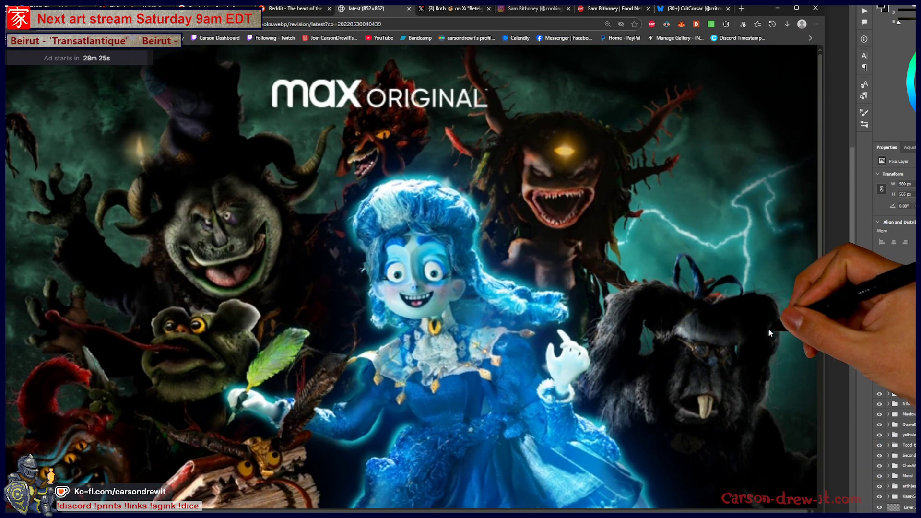
{"action": "scroll", "coordinate": [753, 327], "scroll_direction": "down", "scroll_amount": 3}
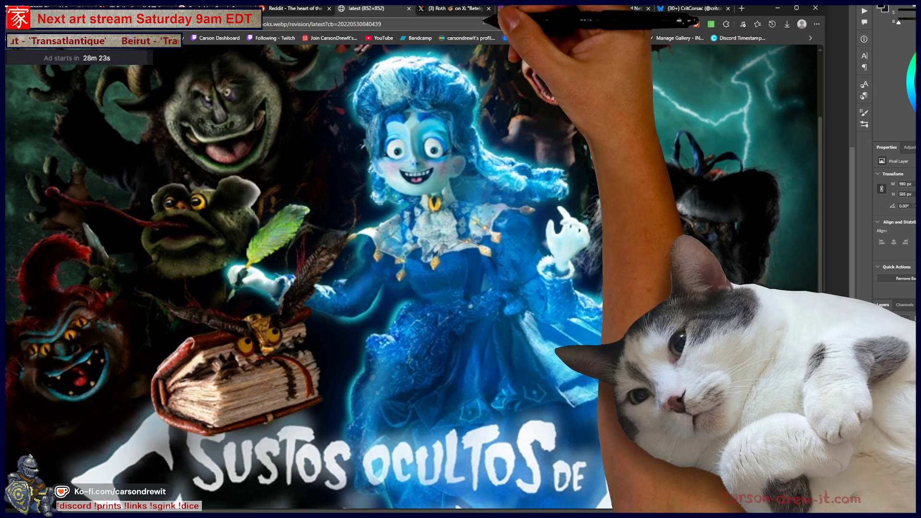
{"action": "left_click", "coordinate": [409, 8]}
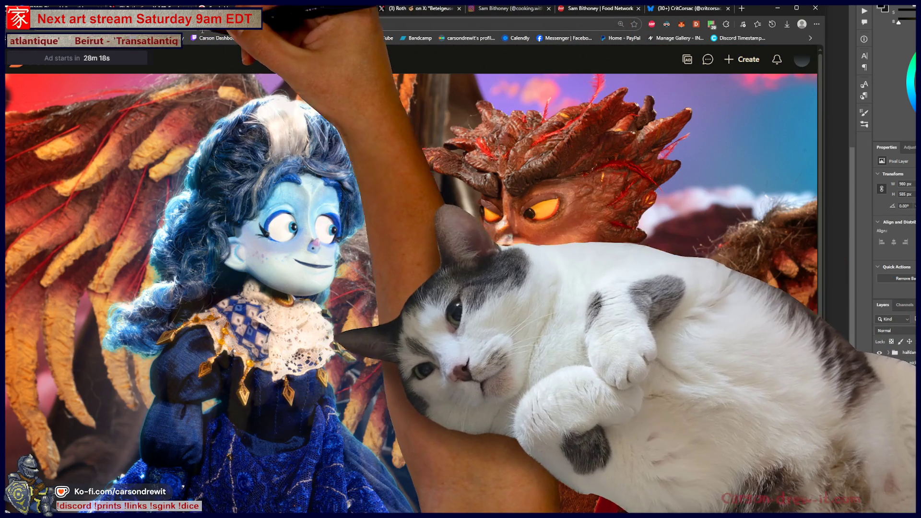
Back in the image results, preview the Decider image and open the Cinema Fantasma still in a new tab.
{"action": "left_click", "coordinate": [240, 9]}
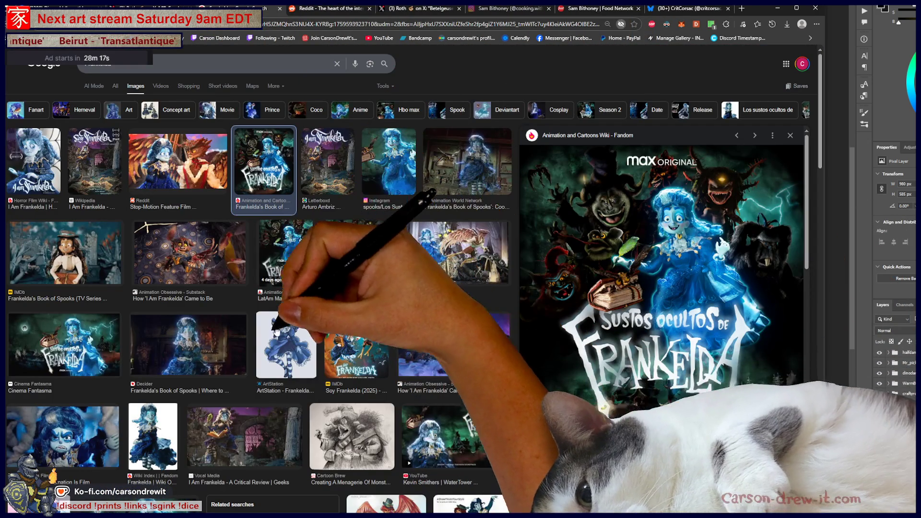
{"action": "left_click", "coordinate": [201, 353]}
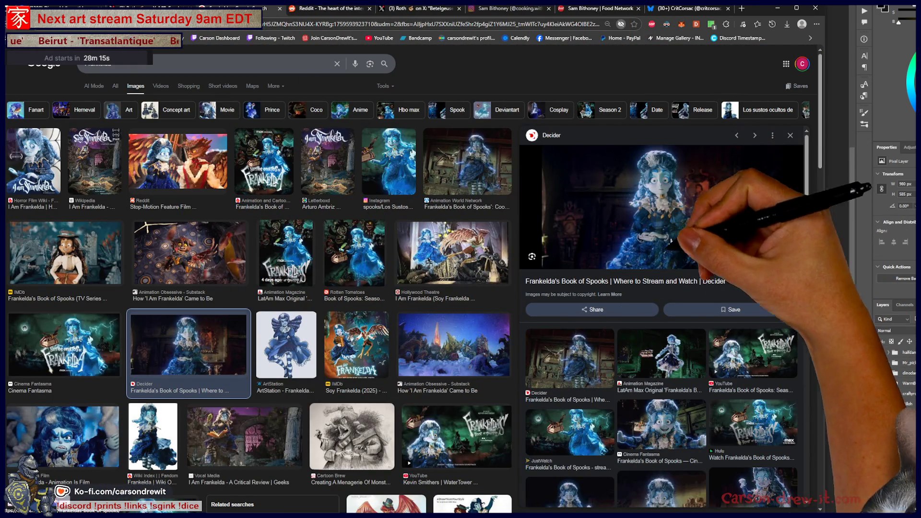
{"action": "left_click", "coordinate": [667, 420]}
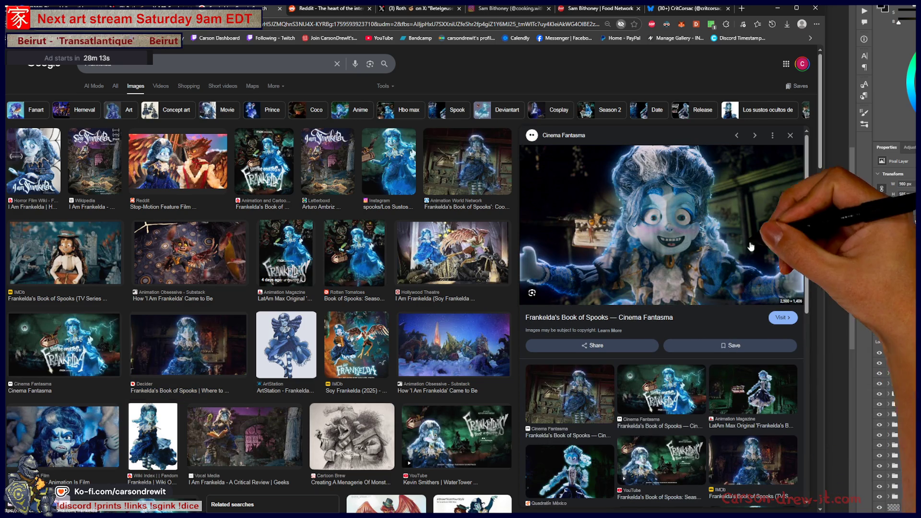
{"action": "right_click", "coordinate": [730, 258]}
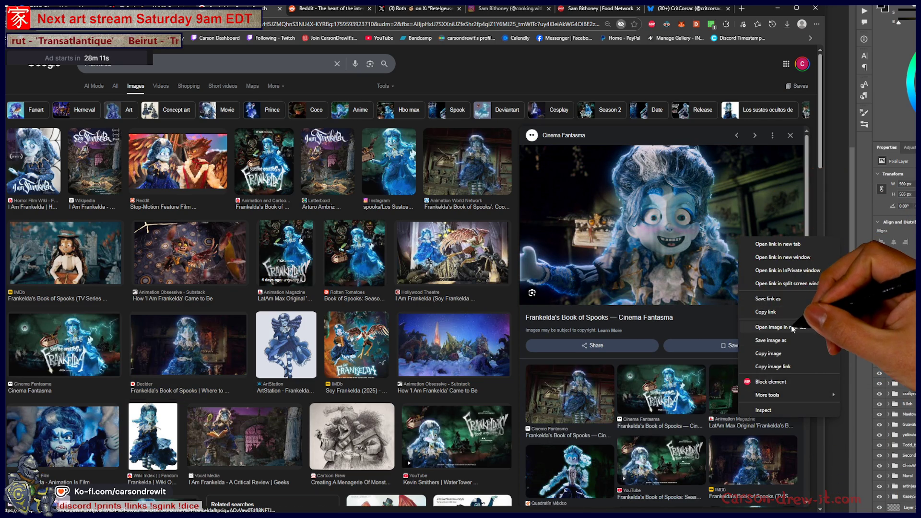
{"action": "left_click", "coordinate": [791, 326]}
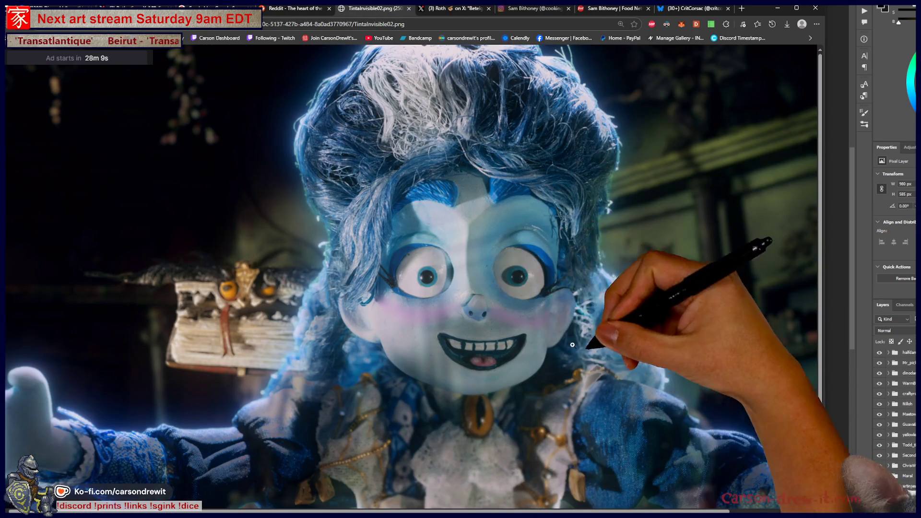
View the Cinema Fantasma still at full size, reopen it, then return to results and try AI Mode.
{"action": "left_click", "coordinate": [530, 331]}
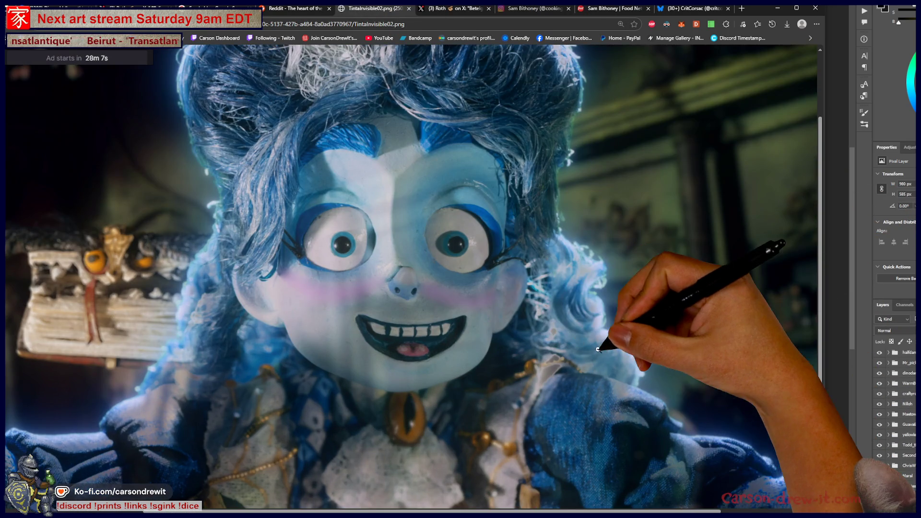
{"action": "scroll", "coordinate": [609, 343], "scroll_direction": "down", "scroll_amount": 2}
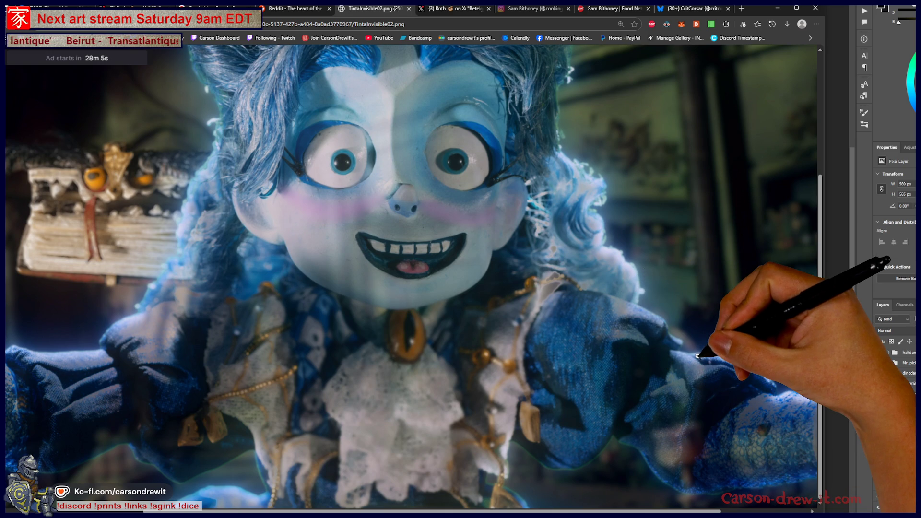
{"action": "scroll", "coordinate": [698, 356], "scroll_direction": "up", "scroll_amount": 4}
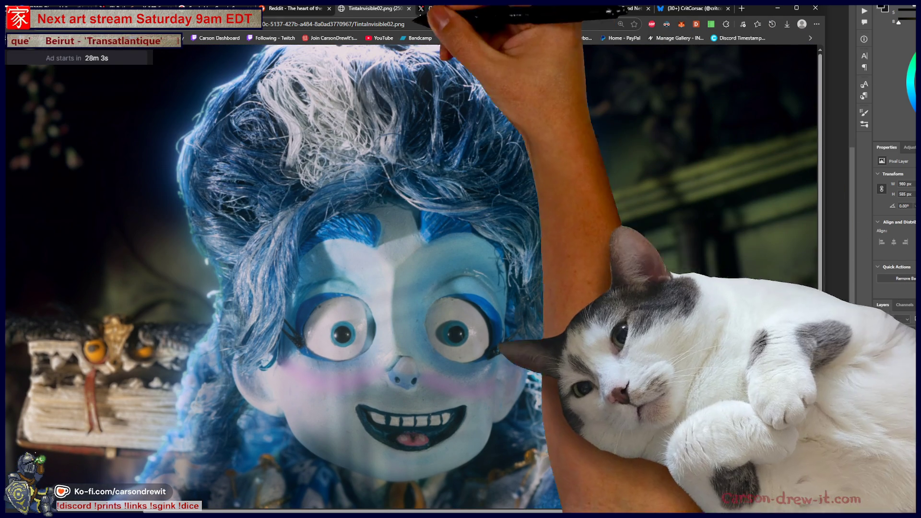
{"action": "left_click", "coordinate": [409, 9]}
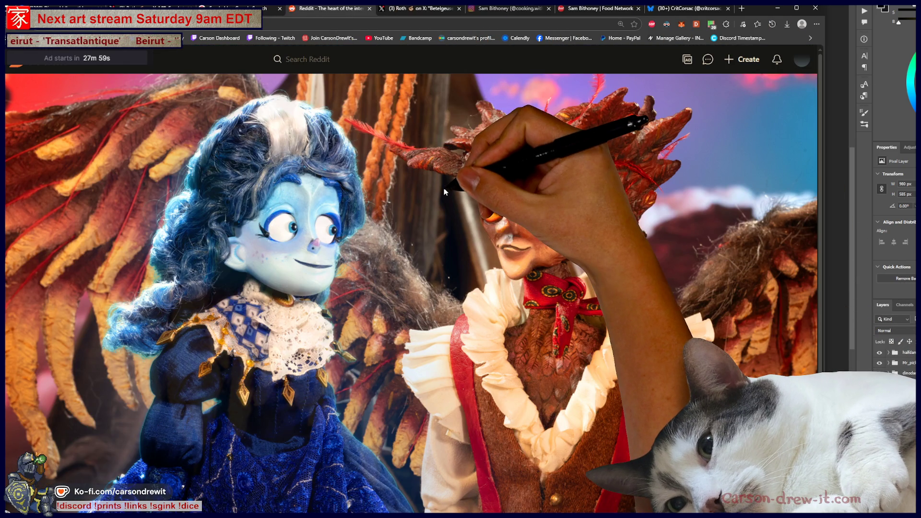
{"action": "left_click", "coordinate": [442, 183]}
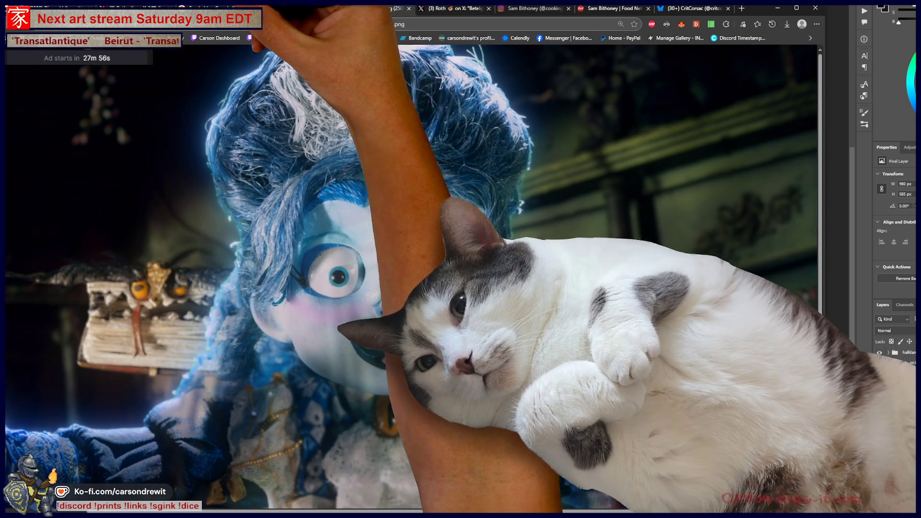
{"action": "left_click", "coordinate": [125, 8]}
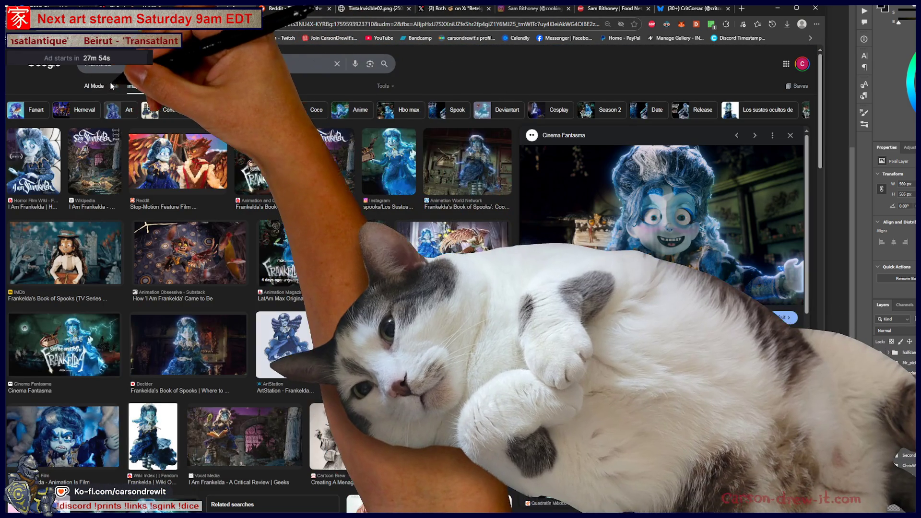
{"action": "left_click", "coordinate": [98, 87]}
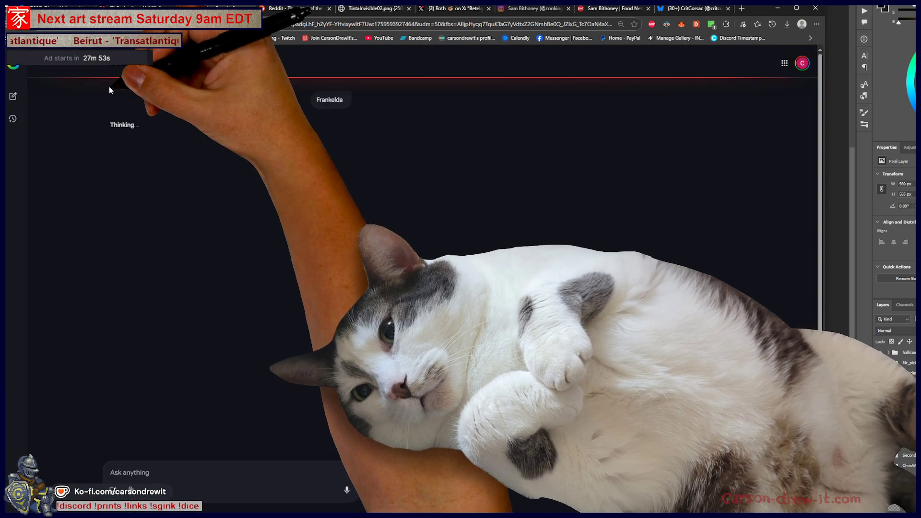
Open the Frankelda's Book of Spooks Wikipedia article from the web results, read it, and go back.
{"action": "key", "text": "alt+Left"}
{"action": "left_click", "coordinate": [113, 87]}
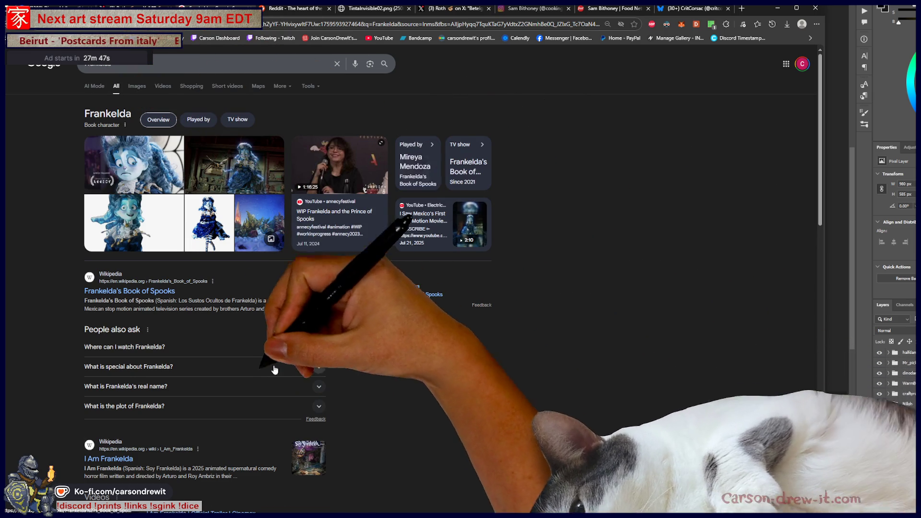
{"action": "left_click", "coordinate": [150, 291]}
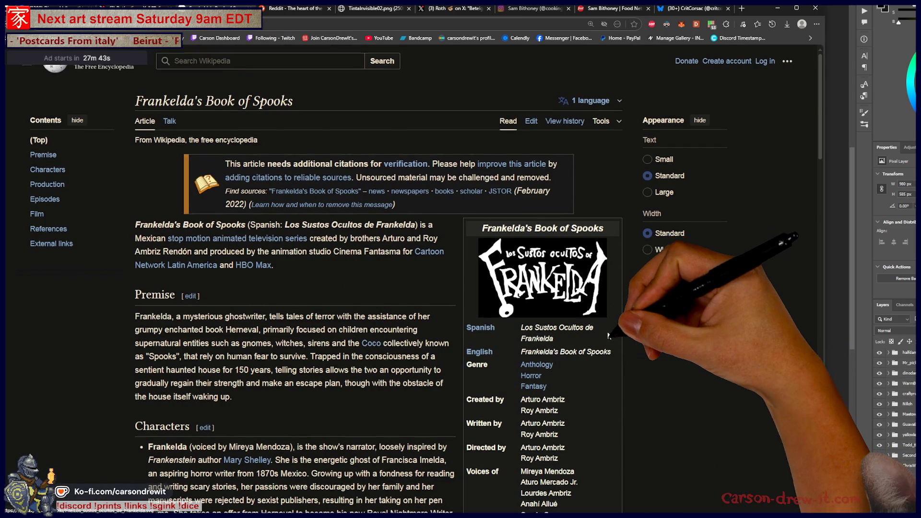
{"action": "scroll", "coordinate": [607, 326], "scroll_direction": "down", "scroll_amount": 5}
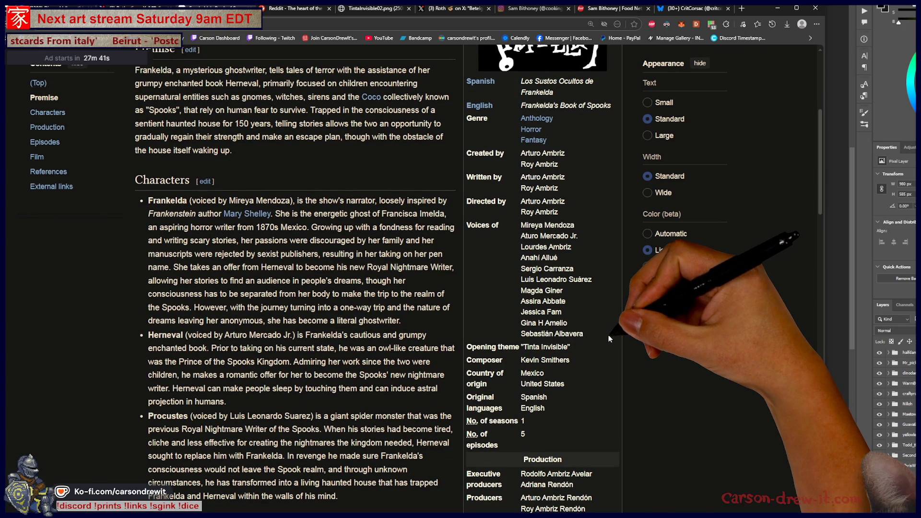
{"action": "scroll", "coordinate": [609, 336], "scroll_direction": "up", "scroll_amount": 5}
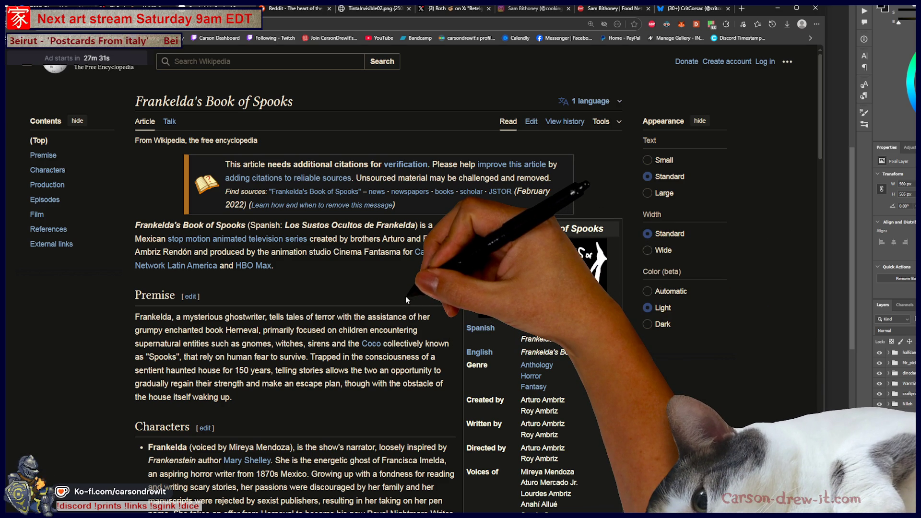
{"action": "scroll", "coordinate": [406, 300], "scroll_direction": "down", "scroll_amount": 15}
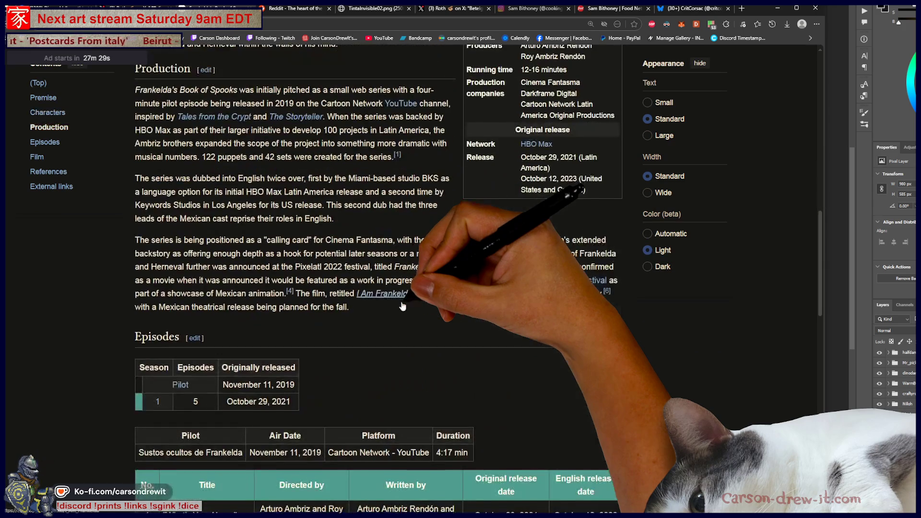
{"action": "scroll", "coordinate": [403, 306], "scroll_direction": "down", "scroll_amount": 2}
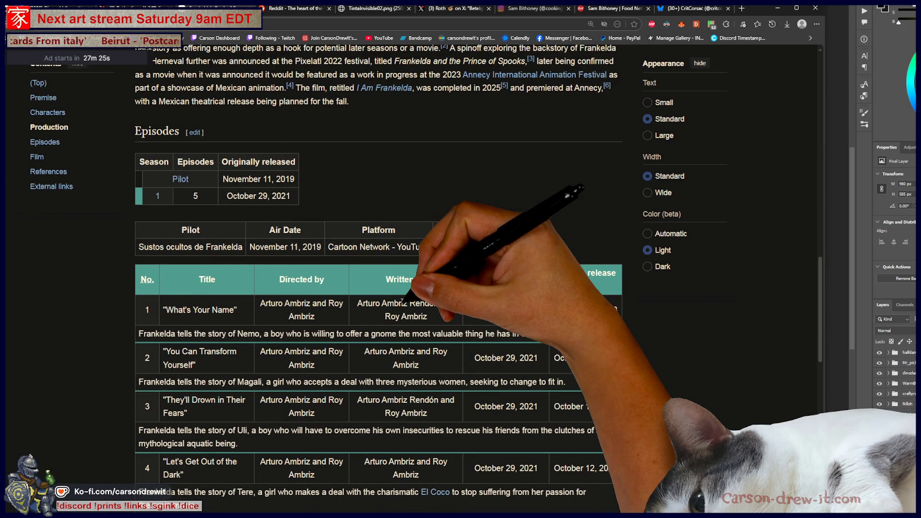
{"action": "scroll", "coordinate": [673, 351], "scroll_direction": "down", "scroll_amount": 3}
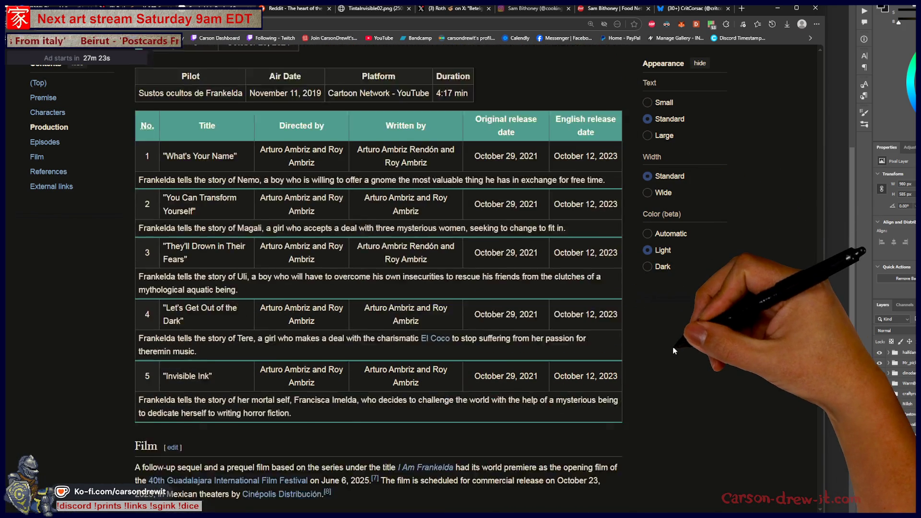
{"action": "scroll", "coordinate": [674, 347], "scroll_direction": "down", "scroll_amount": 3}
{"action": "key", "text": "alt+Left"}
{"action": "key", "text": "alt+Left"}
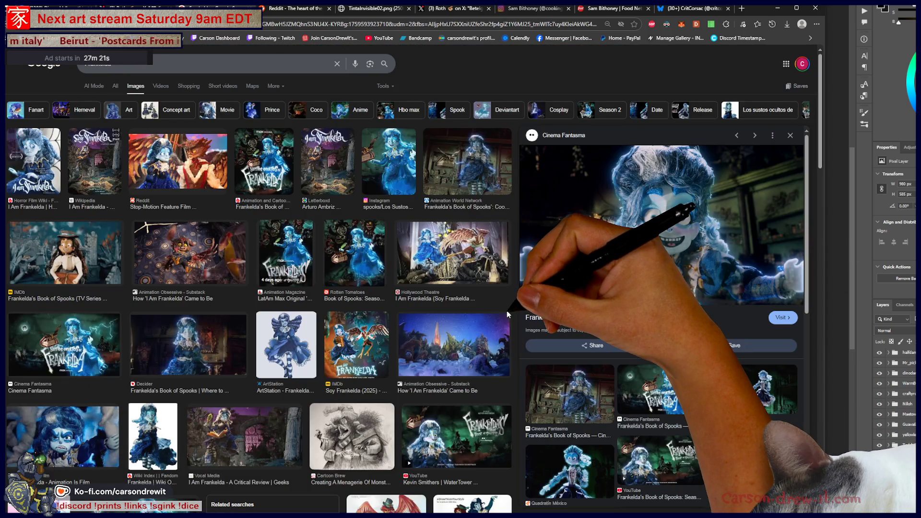
Scroll the Frankelda image results, browse the All-tab web results, then return to Discord.
{"action": "scroll", "coordinate": [615, 326], "scroll_direction": "down", "scroll_amount": 5}
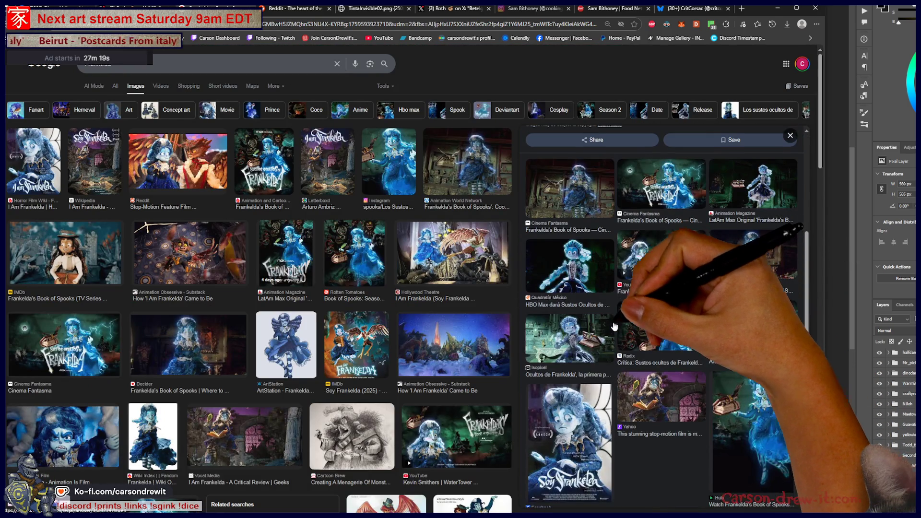
{"action": "scroll", "coordinate": [614, 327], "scroll_direction": "down", "scroll_amount": 5}
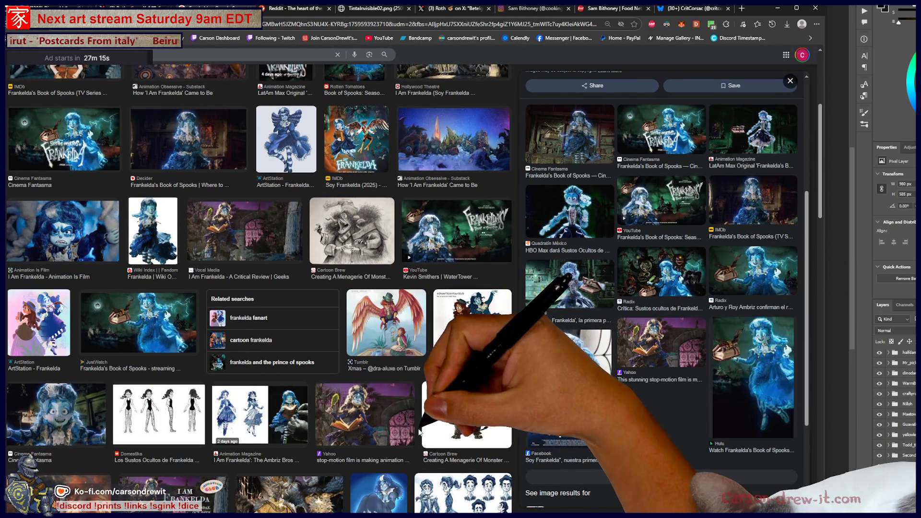
{"action": "scroll", "coordinate": [419, 431], "scroll_direction": "up", "scroll_amount": 5}
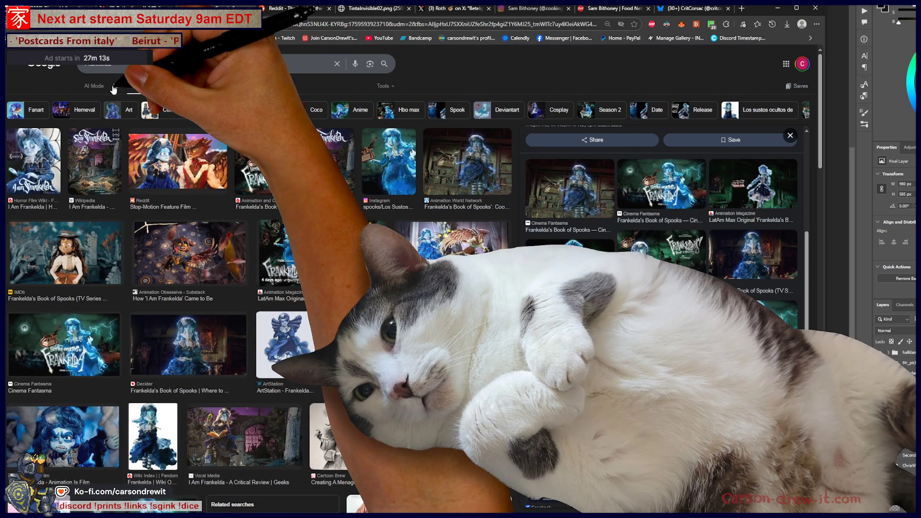
{"action": "left_click", "coordinate": [114, 89]}
{"action": "scroll", "coordinate": [382, 371], "scroll_direction": "down", "scroll_amount": 6}
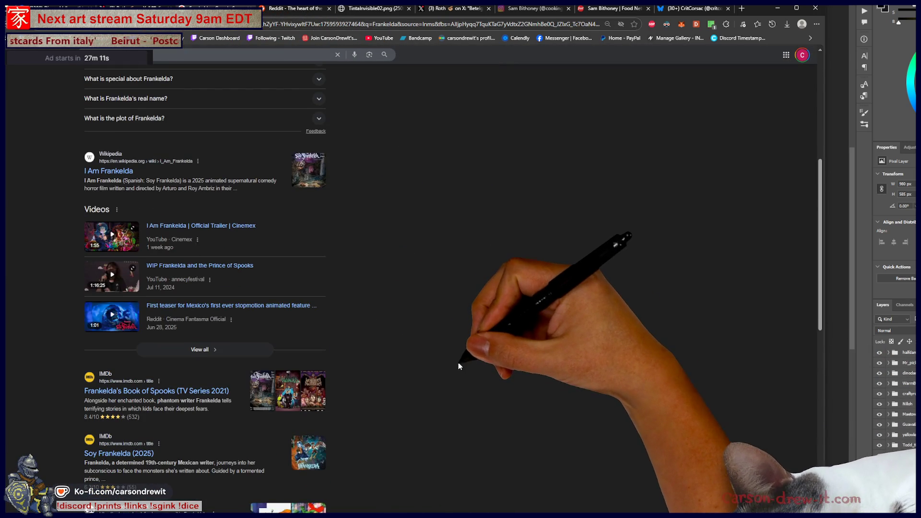
{"action": "scroll", "coordinate": [456, 365], "scroll_direction": "down", "scroll_amount": 3}
{"action": "scroll", "coordinate": [429, 350], "scroll_direction": "down", "scroll_amount": 5}
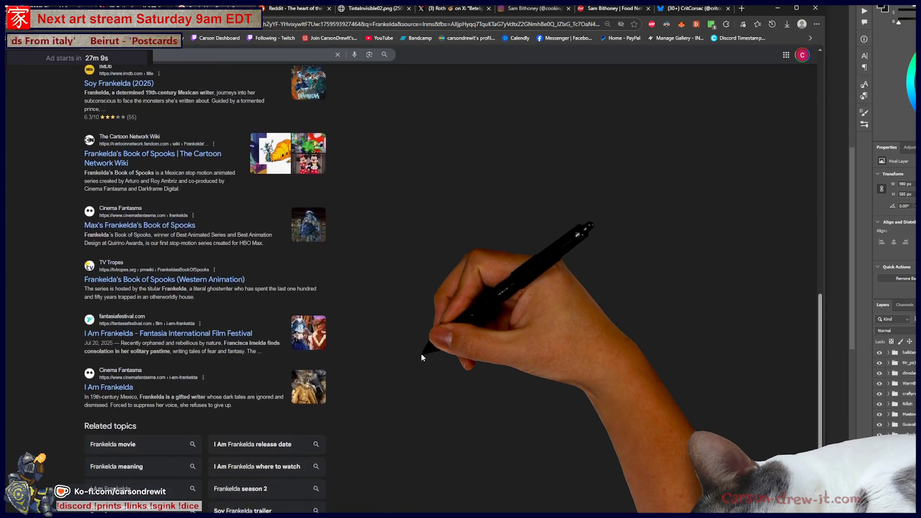
{"action": "scroll", "coordinate": [417, 358], "scroll_direction": "down", "scroll_amount": 2}
{"action": "scroll", "coordinate": [411, 361], "scroll_direction": "up", "scroll_amount": 15}
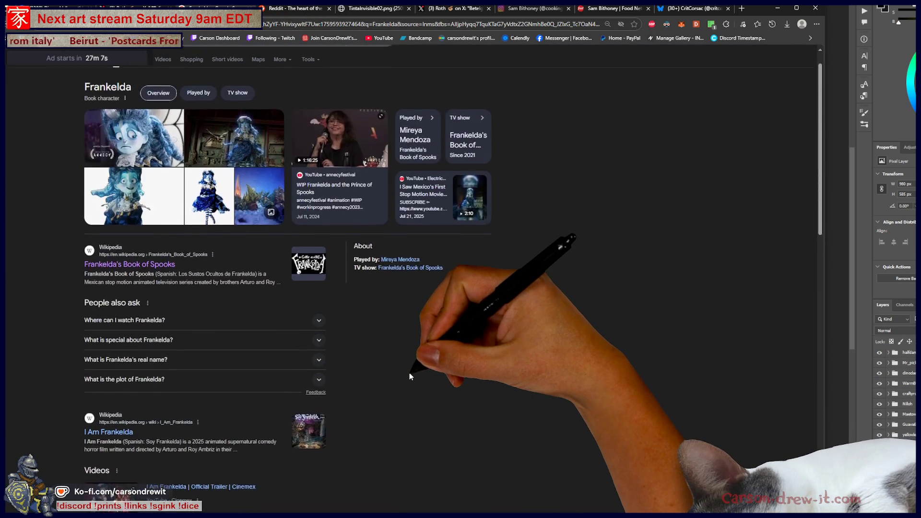
{"action": "scroll", "coordinate": [410, 376], "scroll_direction": "up", "scroll_amount": 1}
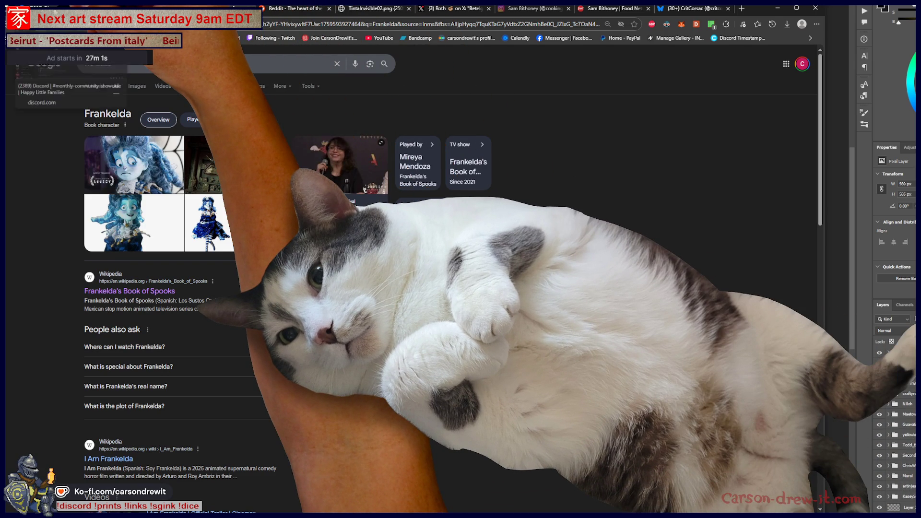
{"action": "key", "text": "alt+Tab"}
Add a sparkle reaction to the Frankelda post.
{"action": "scroll", "coordinate": [596, 324], "scroll_direction": "down", "scroll_amount": 5}
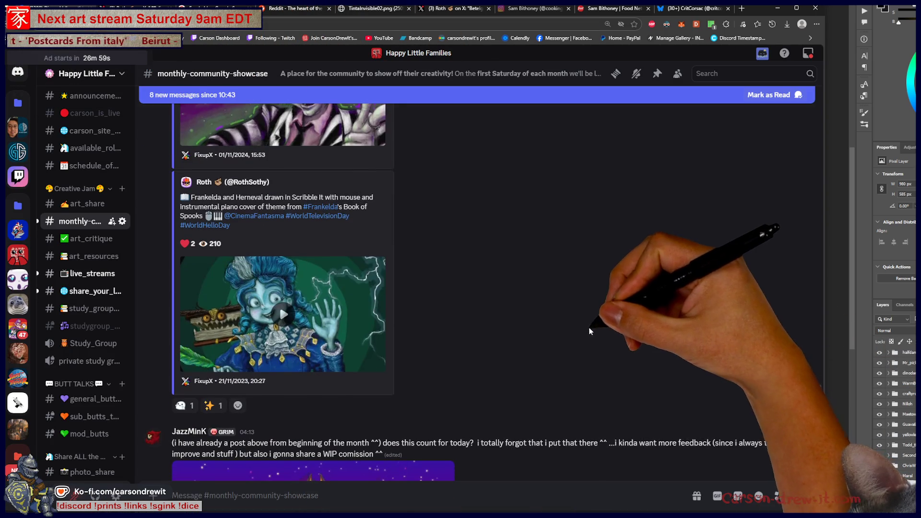
{"action": "scroll", "coordinate": [506, 282], "scroll_direction": "down", "scroll_amount": 2}
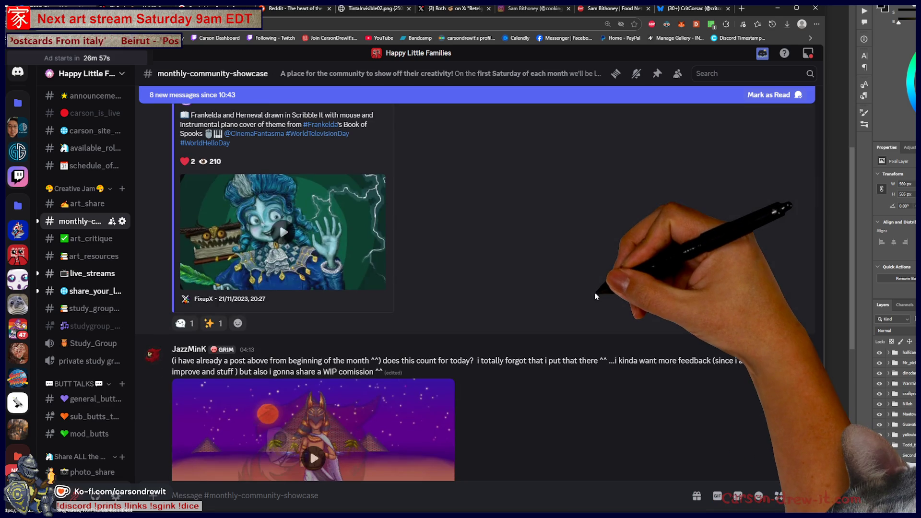
{"action": "left_click", "coordinate": [206, 323]}
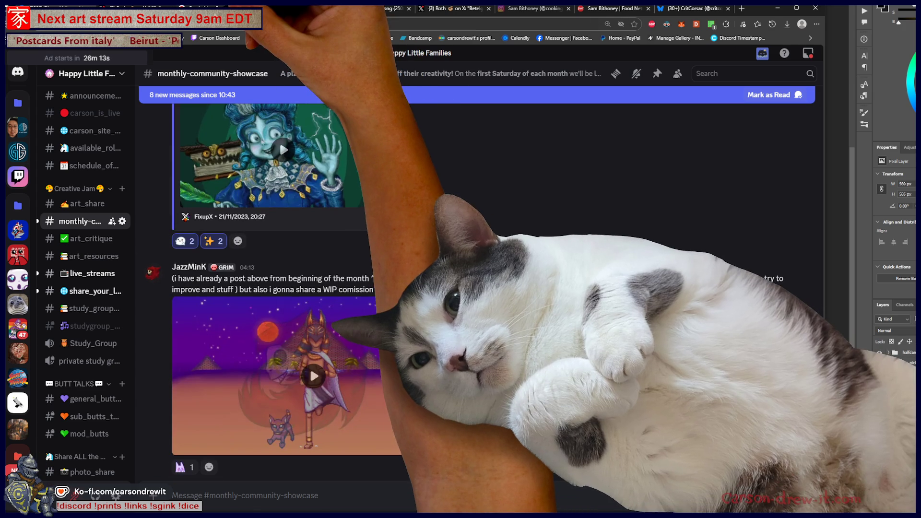
Close the browser's Frankelda tab, then replay the pixel-art Anubis animation in full screen.
{"action": "key", "text": "alt+Tab"}
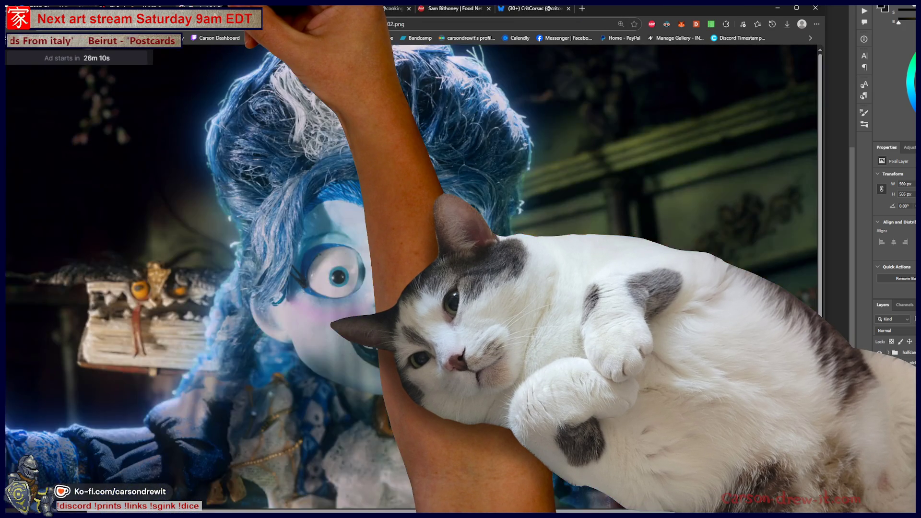
{"action": "key", "text": "ctrl+w"}
{"action": "key", "text": "ctrl+w"}
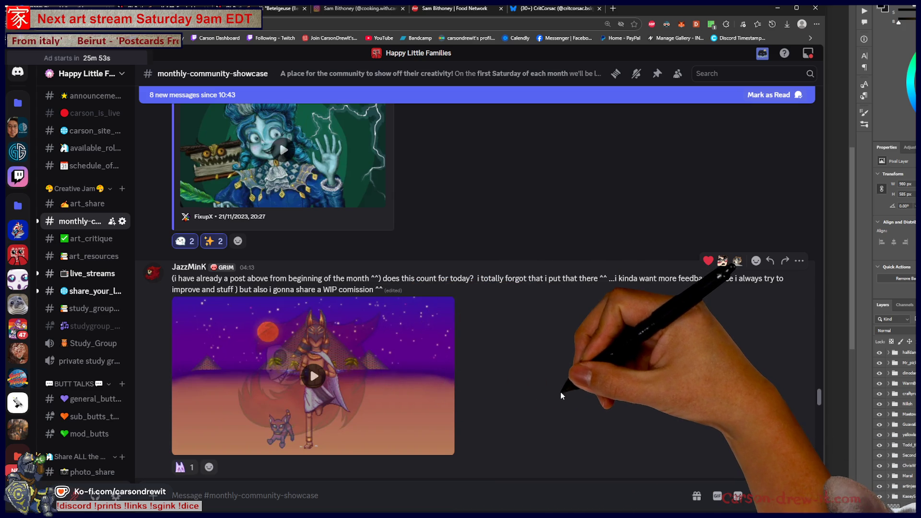
{"action": "left_click", "coordinate": [314, 378]}
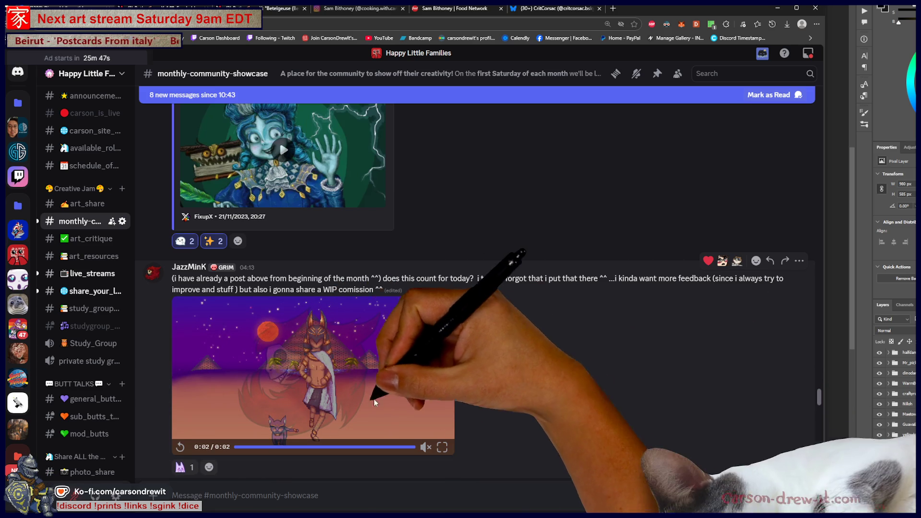
{"action": "left_click", "coordinate": [427, 437]}
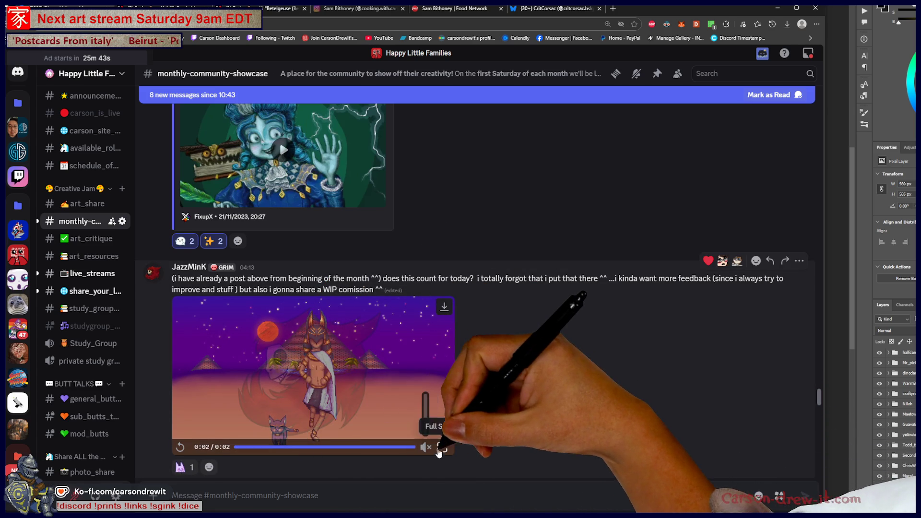
{"action": "left_click", "coordinate": [443, 447]}
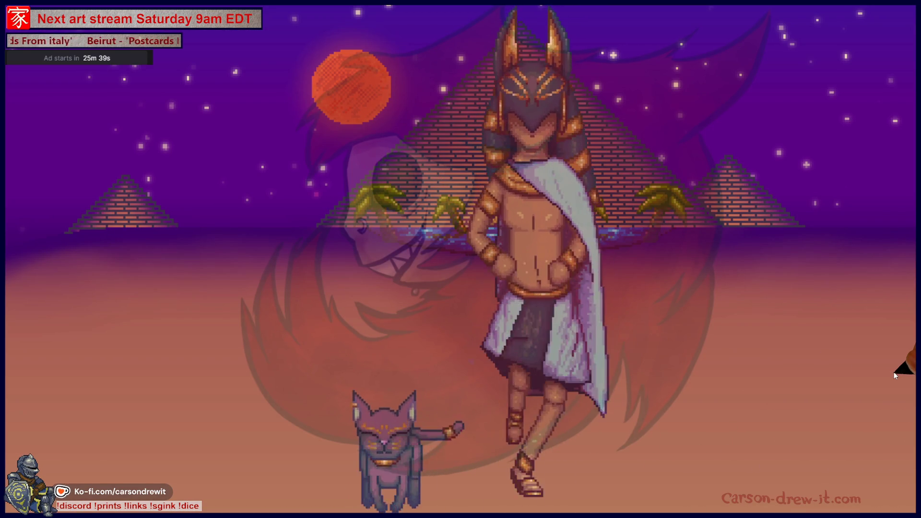
Pause and resume the fullscreen Anubis animation on several poses, then exit full screen.
{"action": "key", "text": "space"}
{"action": "key", "text": "space"}
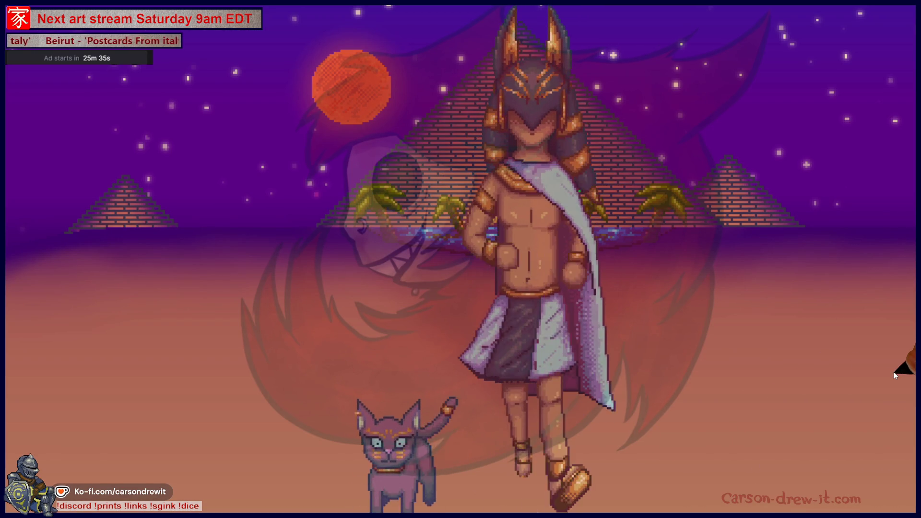
{"action": "key", "text": "space"}
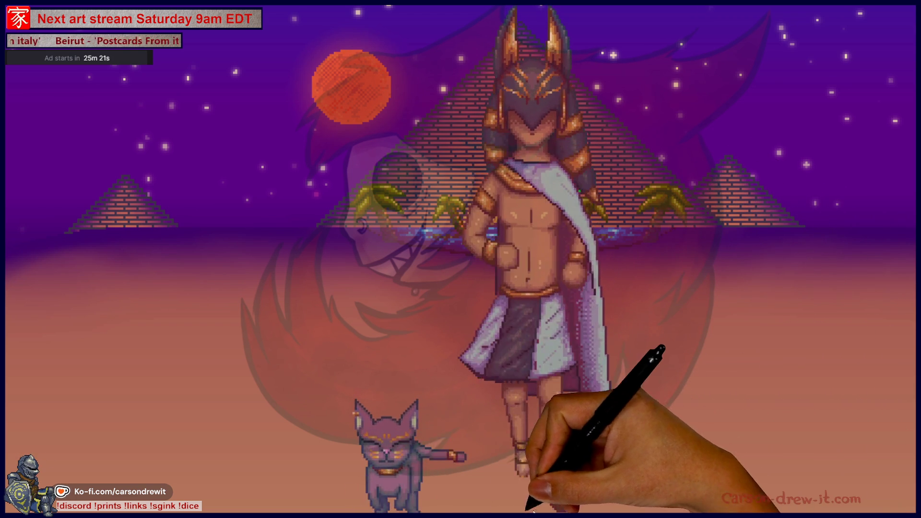
{"action": "key", "text": "space"}
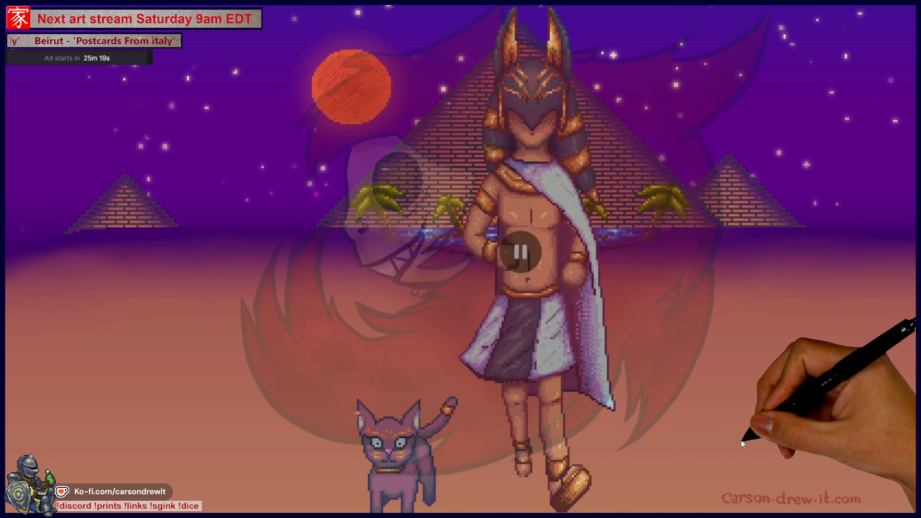
{"action": "key", "text": "space"}
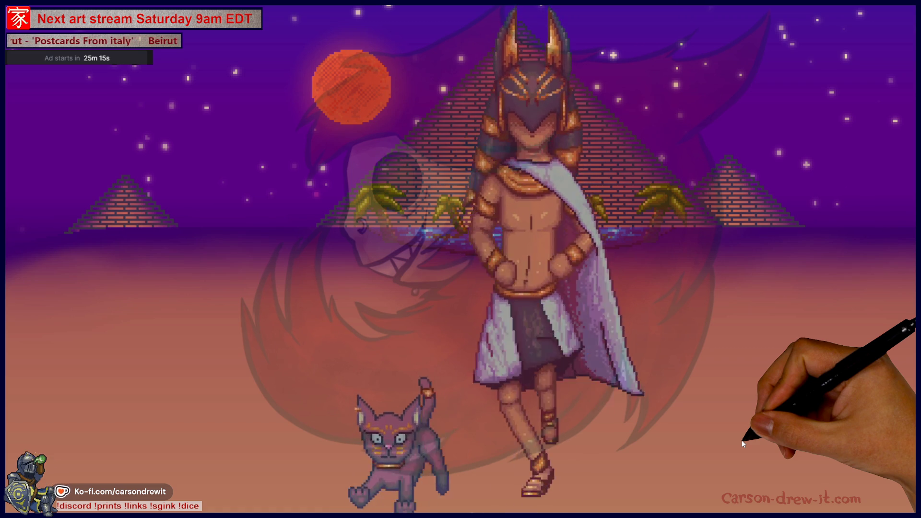
{"action": "key", "text": "space"}
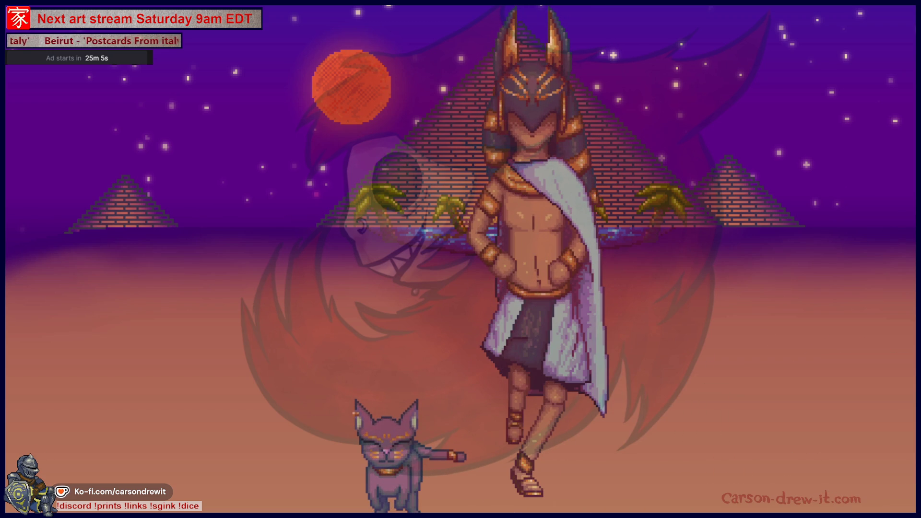
{"action": "key", "text": "Escape"}
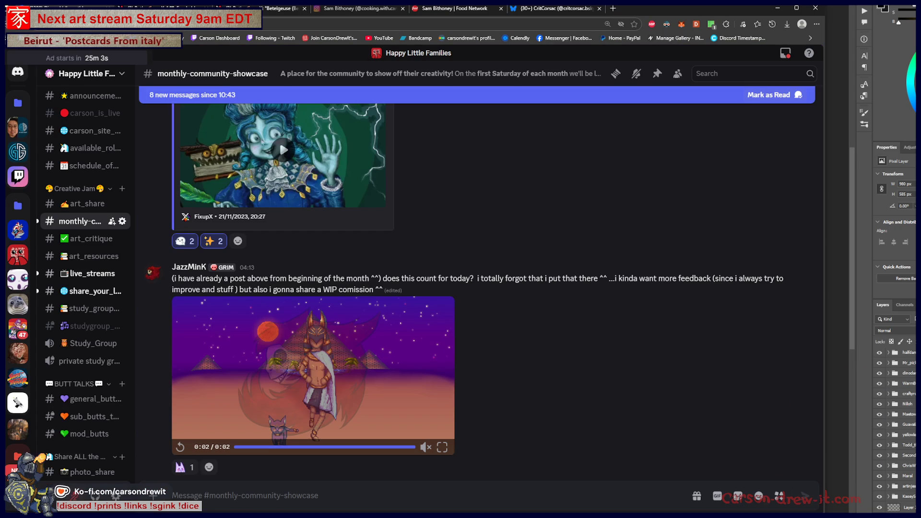
Add a second jinzClap reaction to the Anubis animation post.
{"action": "scroll", "coordinate": [555, 440], "scroll_direction": "down", "scroll_amount": 1}
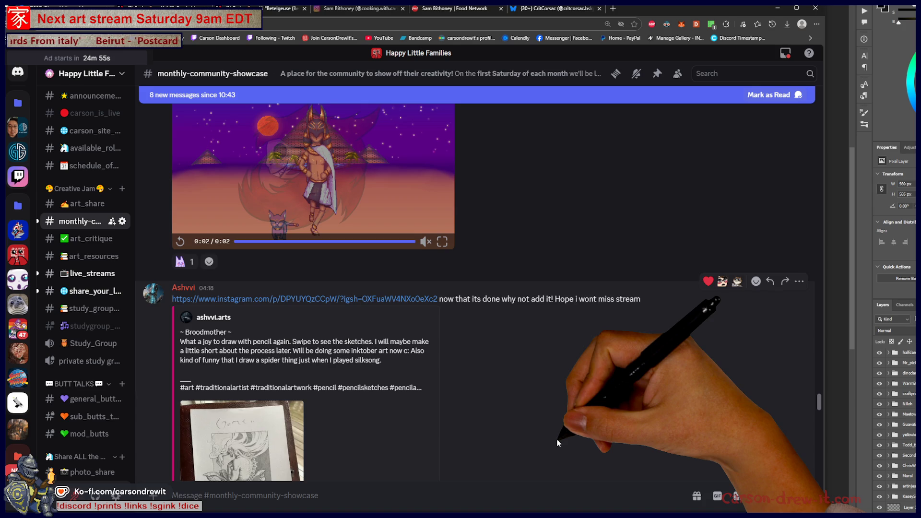
{"action": "scroll", "coordinate": [558, 442], "scroll_direction": "up", "scroll_amount": 3}
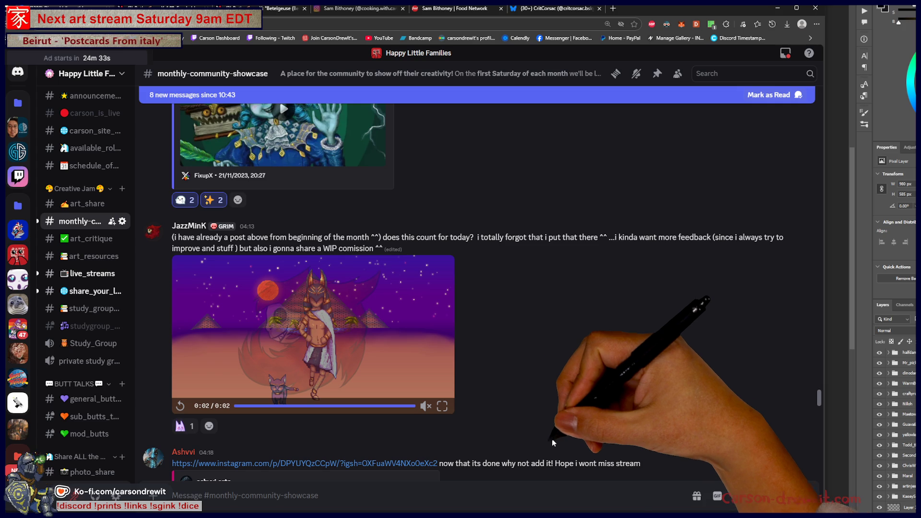
{"action": "left_click", "coordinate": [185, 426]}
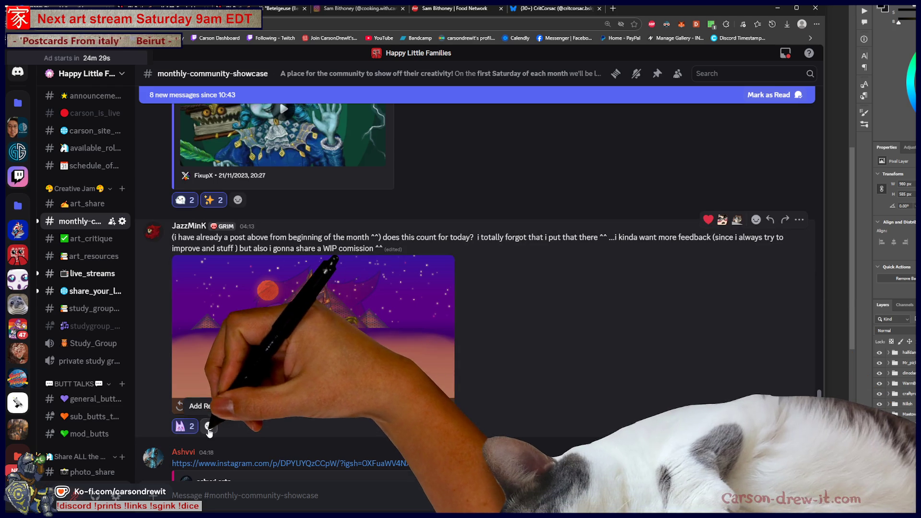
Find The Style Server's emojis in the picker and react to the post with WinkStar.
{"action": "left_click", "coordinate": [209, 427]}
{"action": "scroll", "coordinate": [239, 382], "scroll_direction": "down", "scroll_amount": 3}
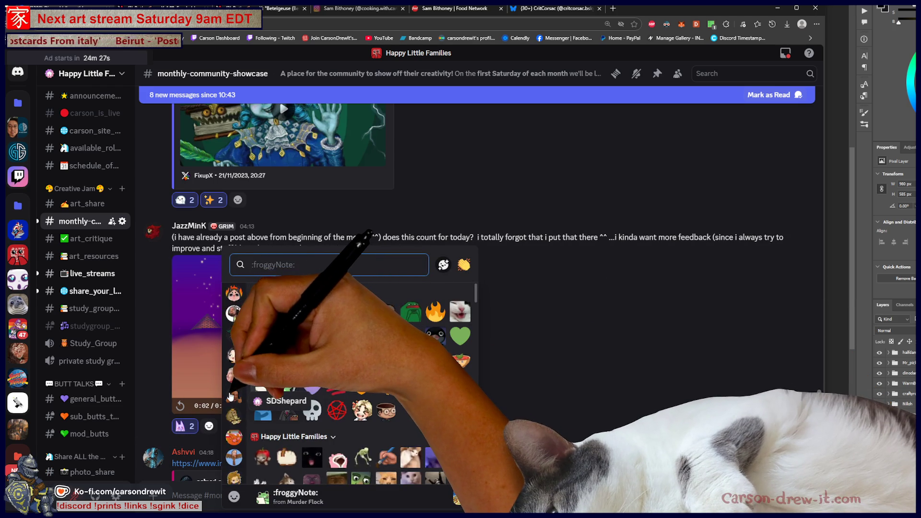
{"action": "scroll", "coordinate": [239, 376], "scroll_direction": "down", "scroll_amount": 2}
{"action": "scroll", "coordinate": [235, 372], "scroll_direction": "down", "scroll_amount": 3}
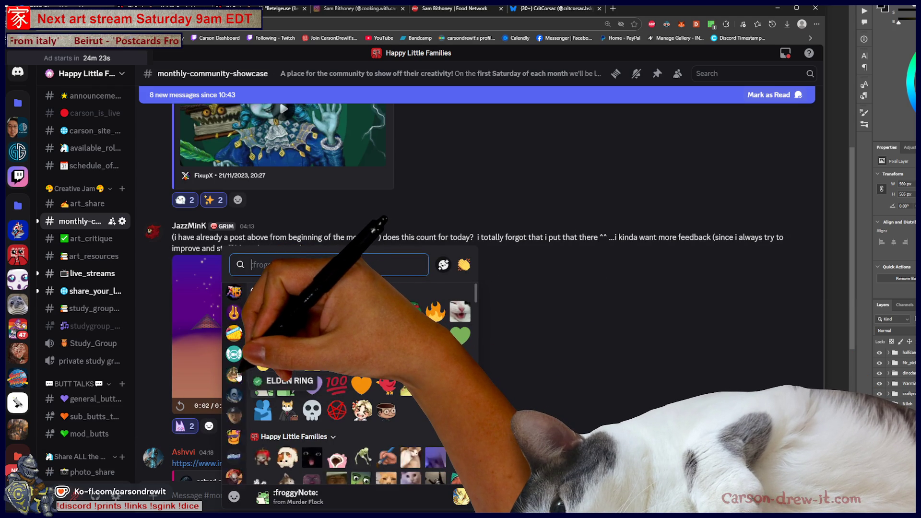
{"action": "scroll", "coordinate": [239, 377], "scroll_direction": "down", "scroll_amount": 3}
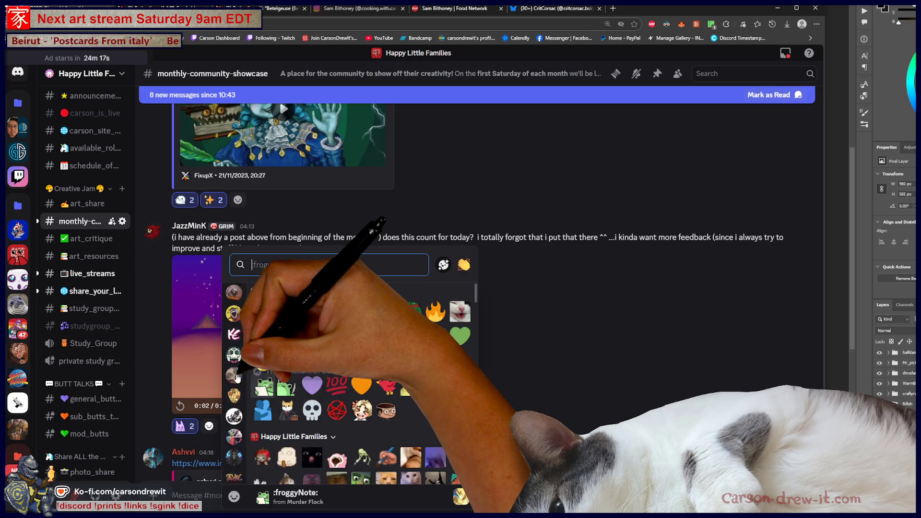
{"action": "scroll", "coordinate": [238, 379], "scroll_direction": "down", "scroll_amount": 3}
{"action": "scroll", "coordinate": [237, 380], "scroll_direction": "down", "scroll_amount": 3}
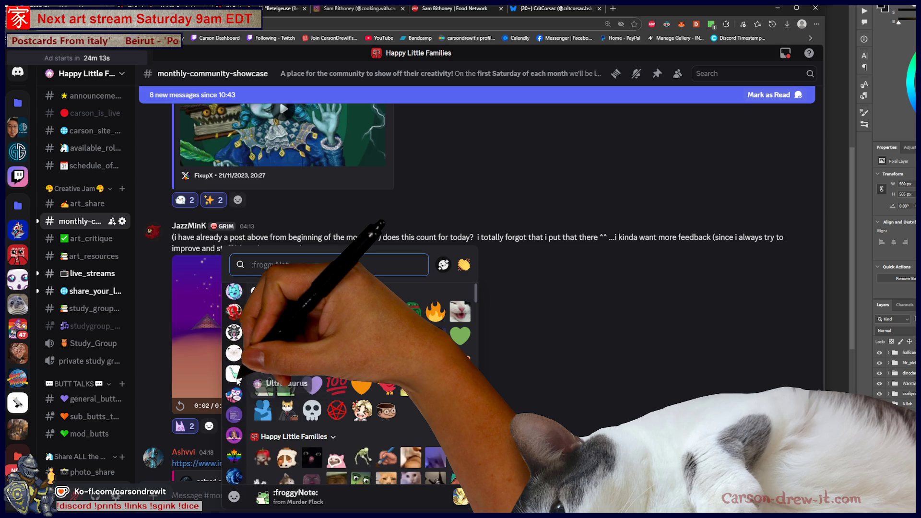
{"action": "scroll", "coordinate": [238, 383], "scroll_direction": "down", "scroll_amount": 1}
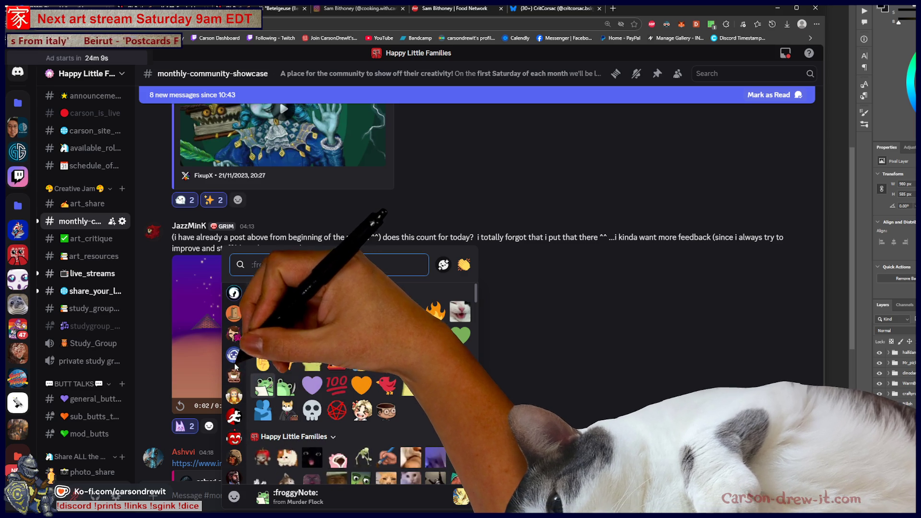
{"action": "scroll", "coordinate": [237, 391], "scroll_direction": "down", "scroll_amount": 1}
{"action": "scroll", "coordinate": [238, 396], "scroll_direction": "down", "scroll_amount": 3}
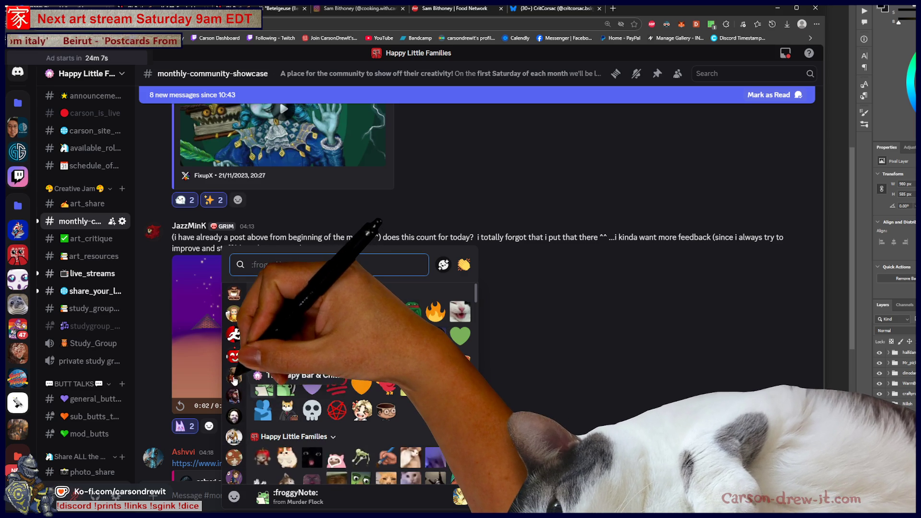
{"action": "scroll", "coordinate": [235, 381], "scroll_direction": "down", "scroll_amount": 3}
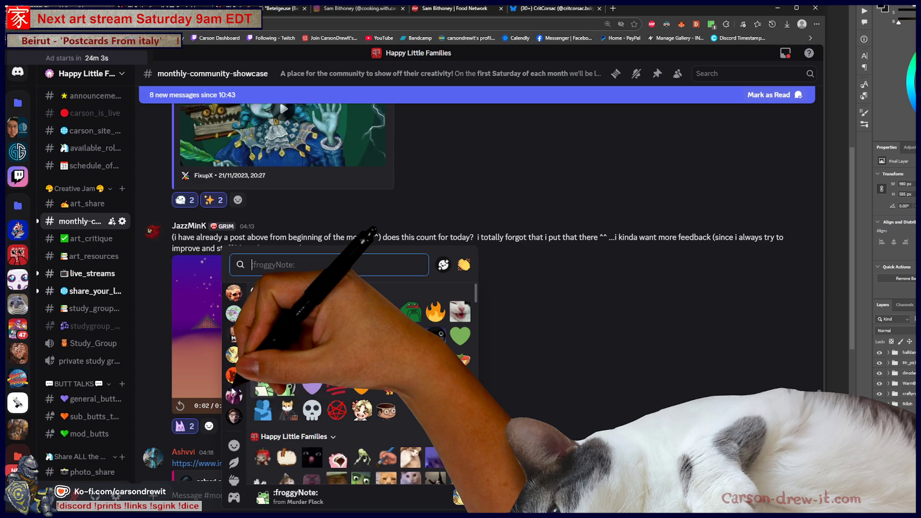
{"action": "scroll", "coordinate": [235, 391], "scroll_direction": "up", "scroll_amount": 3}
{"action": "scroll", "coordinate": [235, 391], "scroll_direction": "down", "scroll_amount": 3}
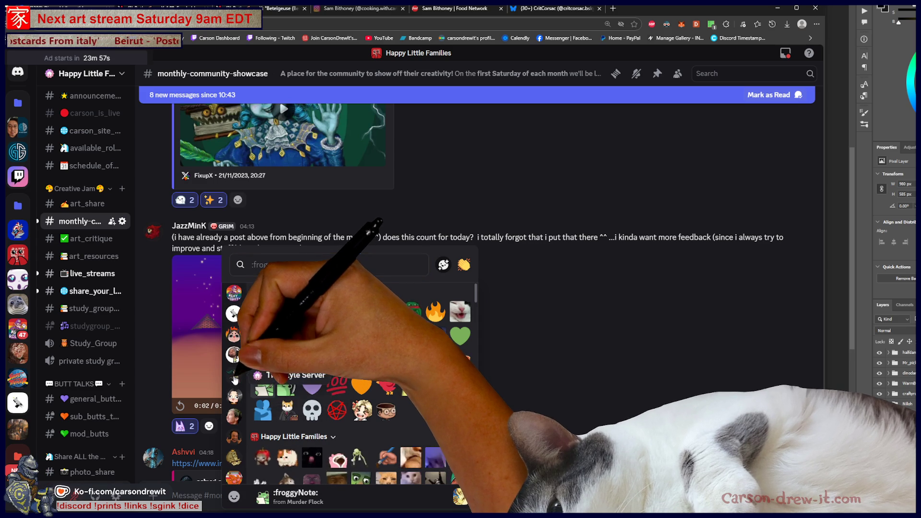
{"action": "left_click", "coordinate": [235, 394]}
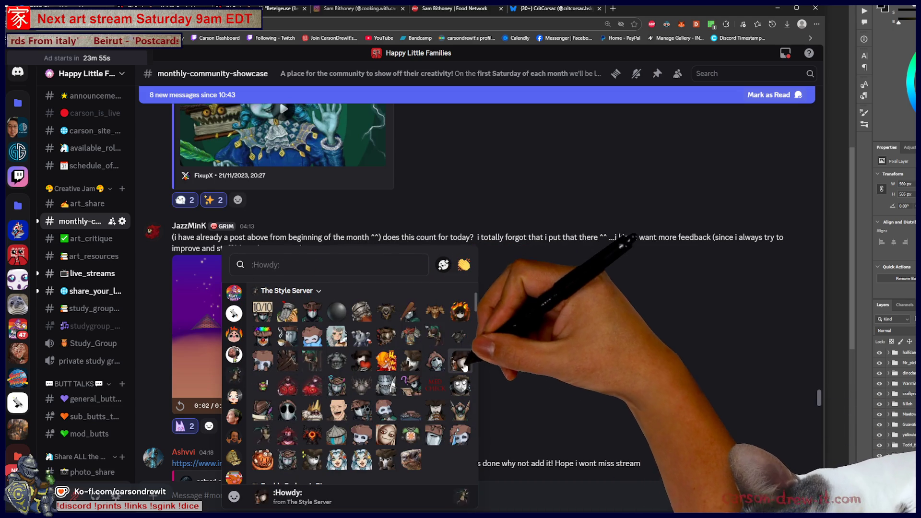
{"action": "left_click", "coordinate": [362, 460]}
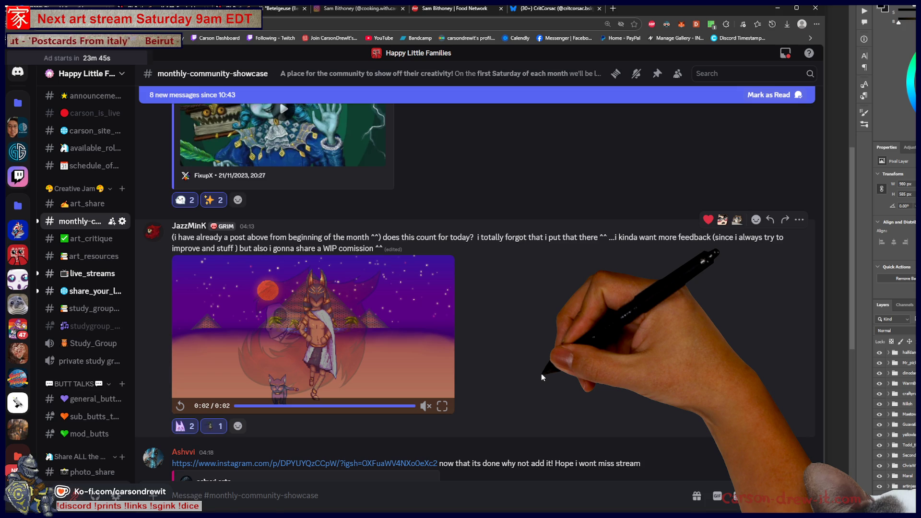
Scroll down to the Broodmother pencil drawing post and open its Instagram link.
{"action": "scroll", "coordinate": [542, 377], "scroll_direction": "down", "scroll_amount": 5}
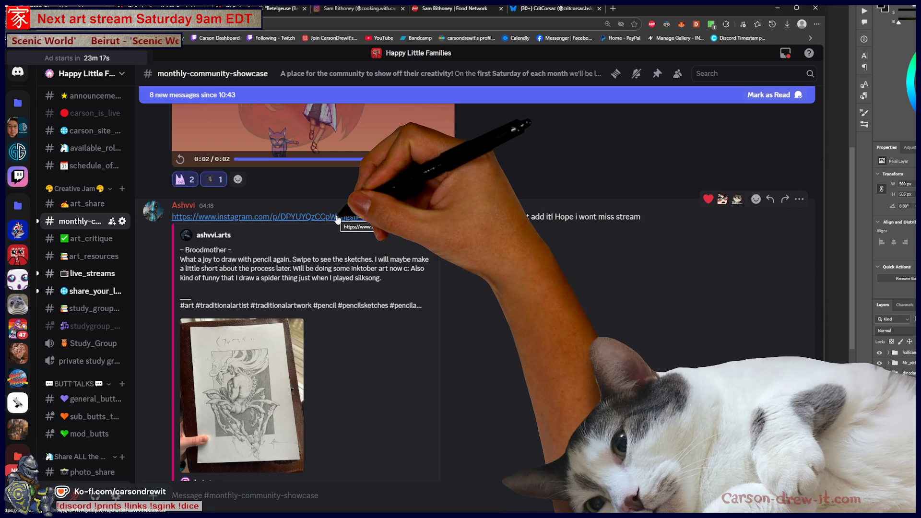
{"action": "left_click", "coordinate": [337, 217]}
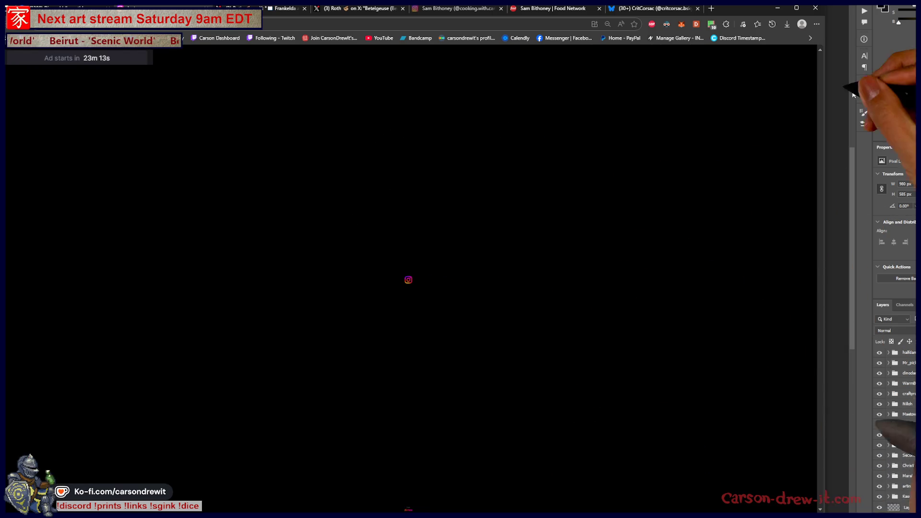
Adjust the page's blocking settings and let the Instagram post finish loading.
{"action": "left_click", "coordinate": [711, 24]}
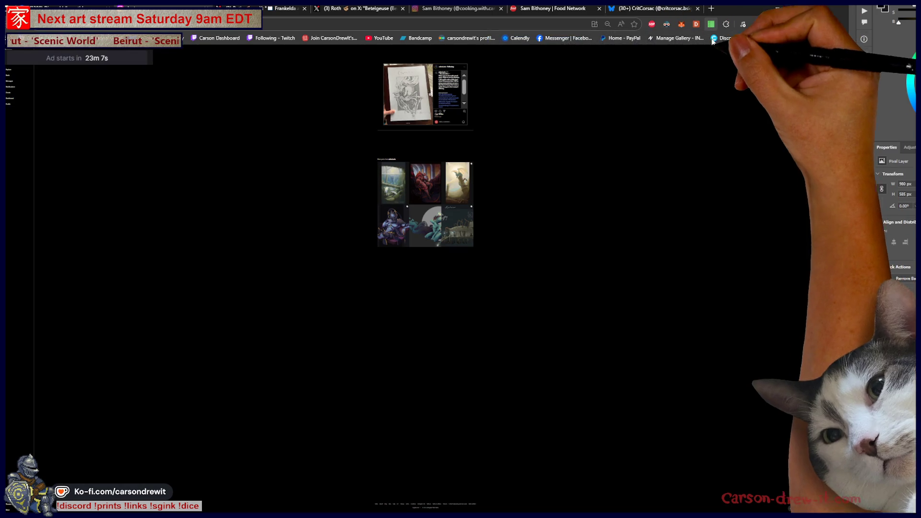
{"action": "left_click", "coordinate": [412, 87]}
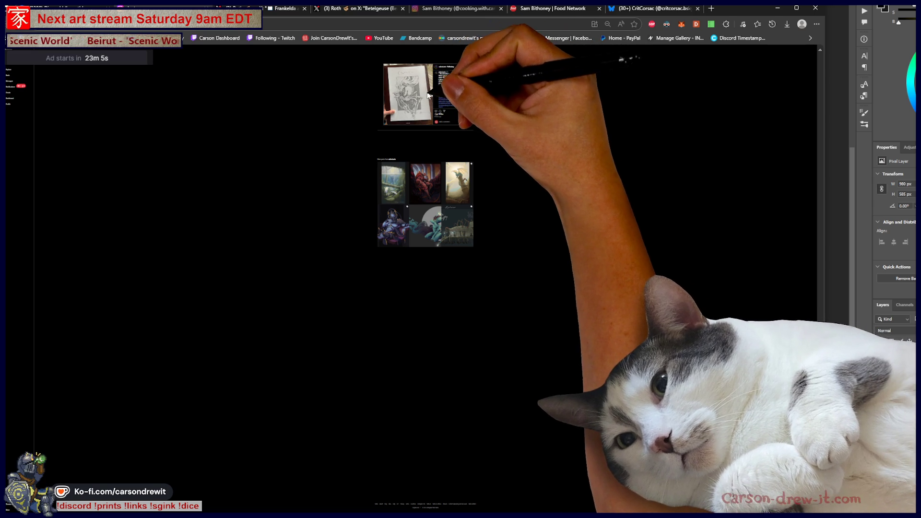
{"action": "scroll", "coordinate": [414, 96], "scroll_direction": "up", "scroll_amount": 10}
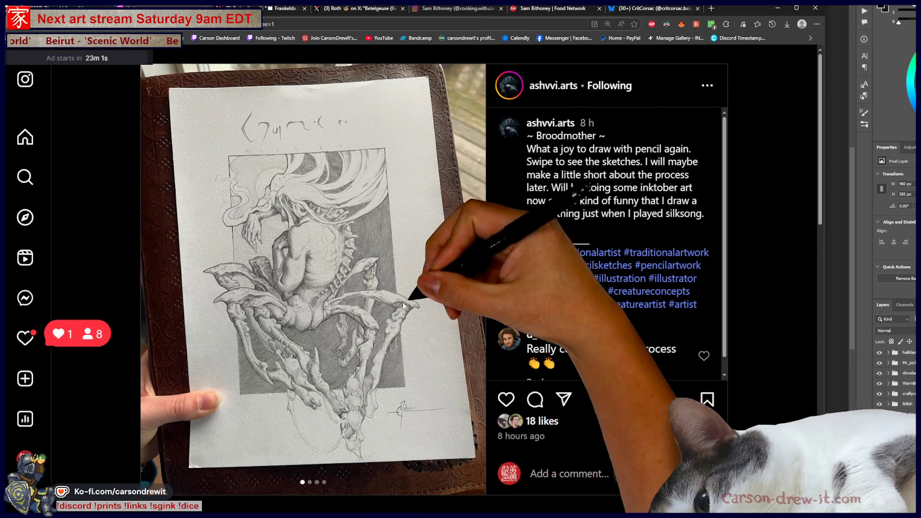
{"action": "scroll", "coordinate": [557, 88], "scroll_direction": "down", "scroll_amount": 5}
{"action": "scroll", "coordinate": [558, 88], "scroll_direction": "up", "scroll_amount": 5}
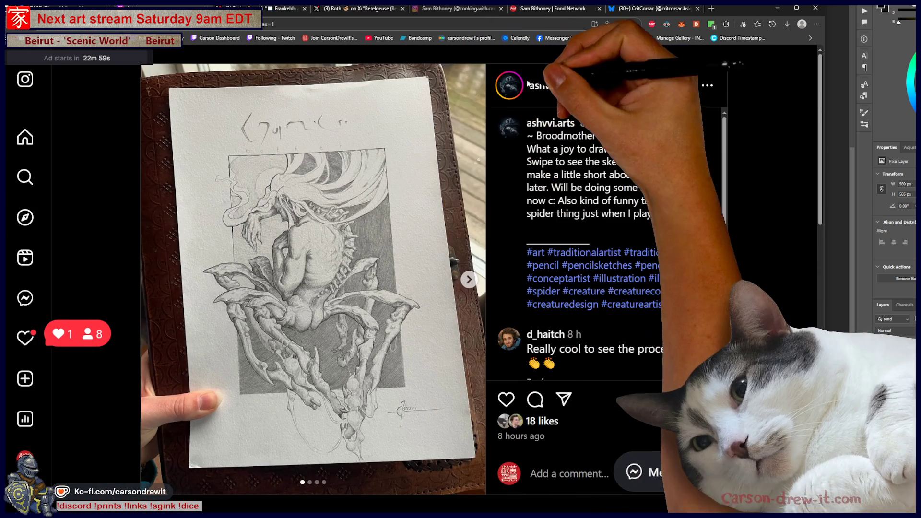
Open the artist's profile and the Broodmother pencil drawing post, adjusting browser zoom.
{"action": "left_click", "coordinate": [558, 88]}
{"action": "scroll", "coordinate": [573, 220], "scroll_direction": "down", "scroll_amount": 2}
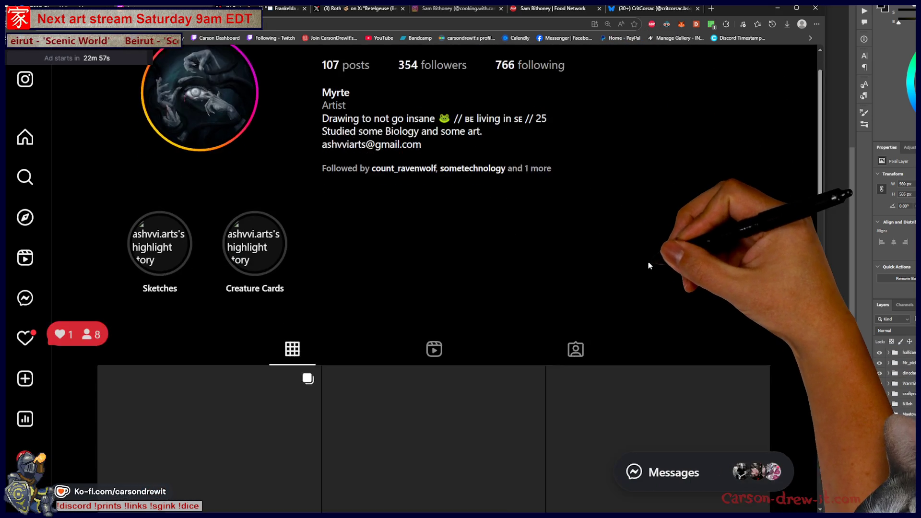
{"action": "left_click", "coordinate": [238, 359]}
{"action": "key", "text": "ctrl+minus"}
{"action": "key", "text": "ctrl+minus"}
{"action": "key", "text": "ctrl+minus"}
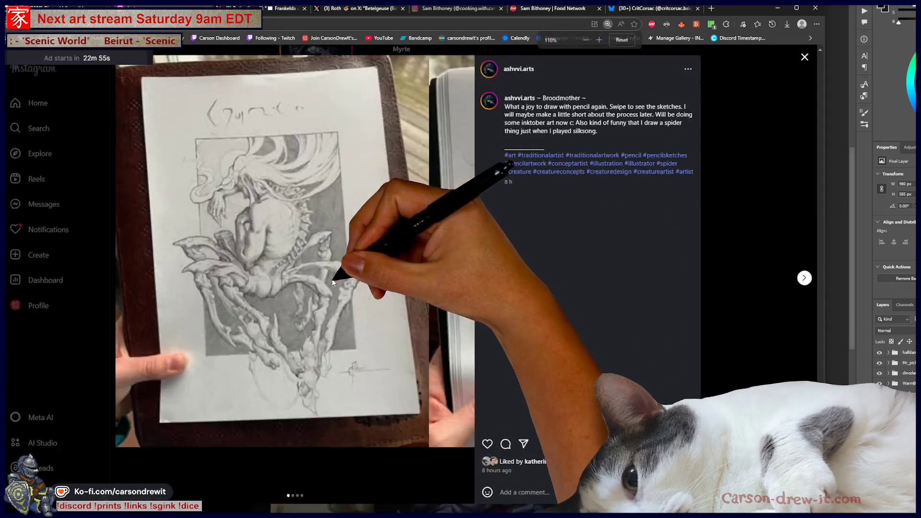
{"action": "key", "text": "ctrl+minus"}
{"action": "key", "text": "ctrl+minus"}
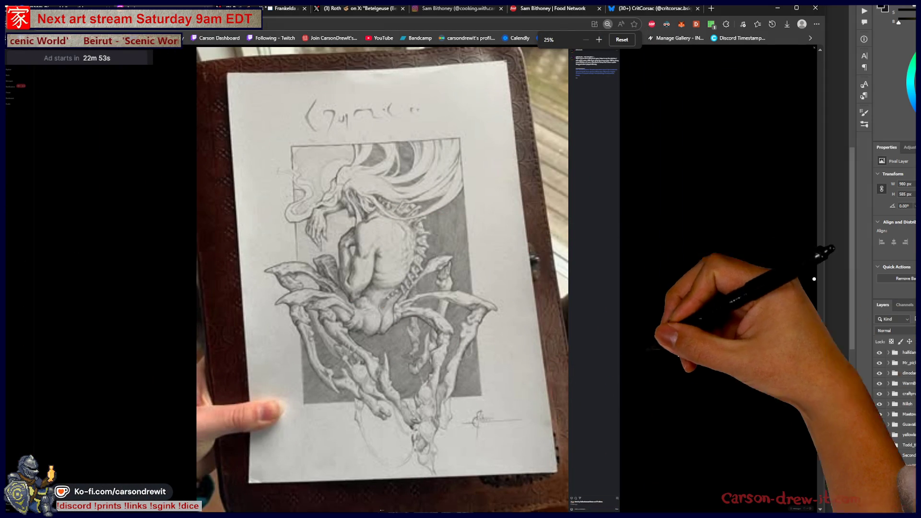
{"action": "key", "text": "ctrl+plus"}
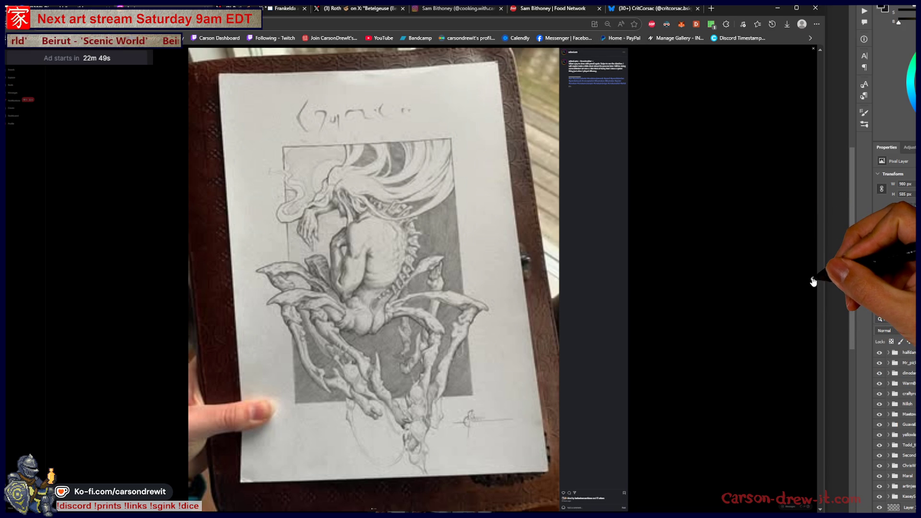
Browse the underwater and throne paintings, reopen the throne post from the grid, then close it.
{"action": "left_click", "coordinate": [814, 281]}
{"action": "left_click", "coordinate": [813, 282]}
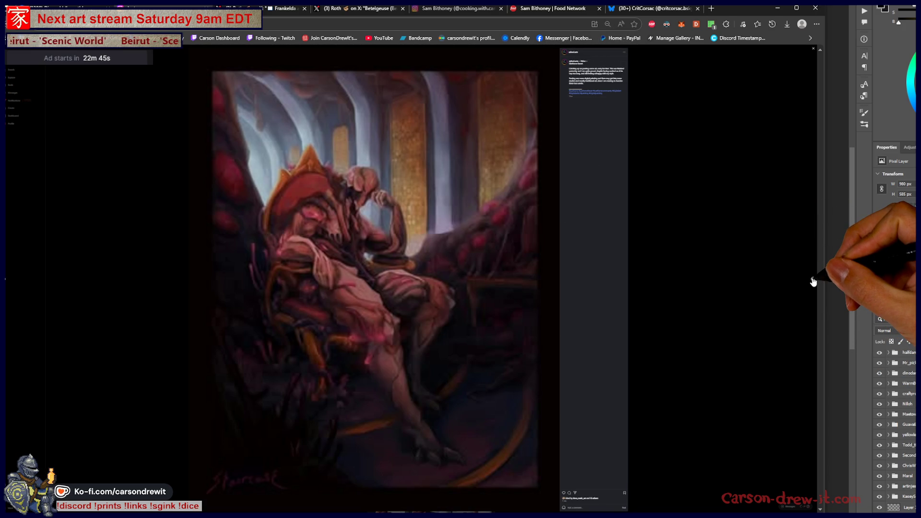
{"action": "left_click", "coordinate": [710, 247]}
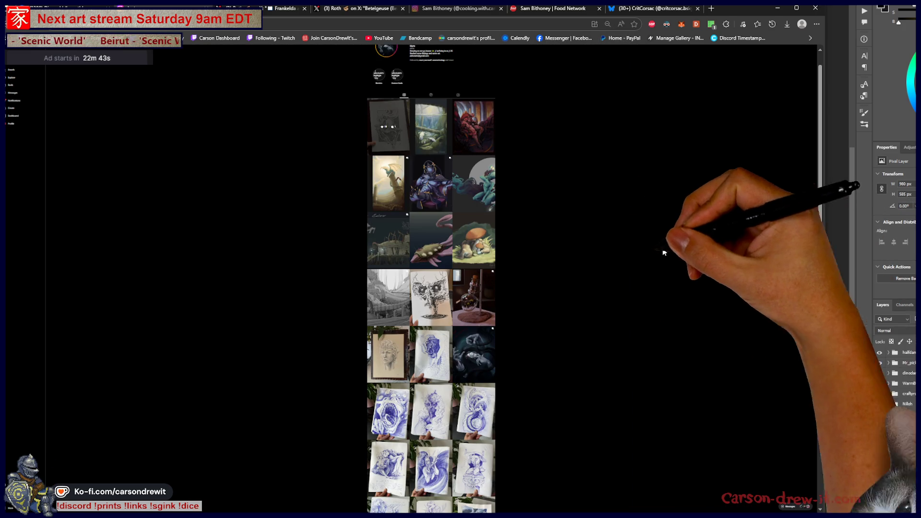
{"action": "left_click", "coordinate": [484, 151]}
{"action": "key", "text": "ctrl+minus"}
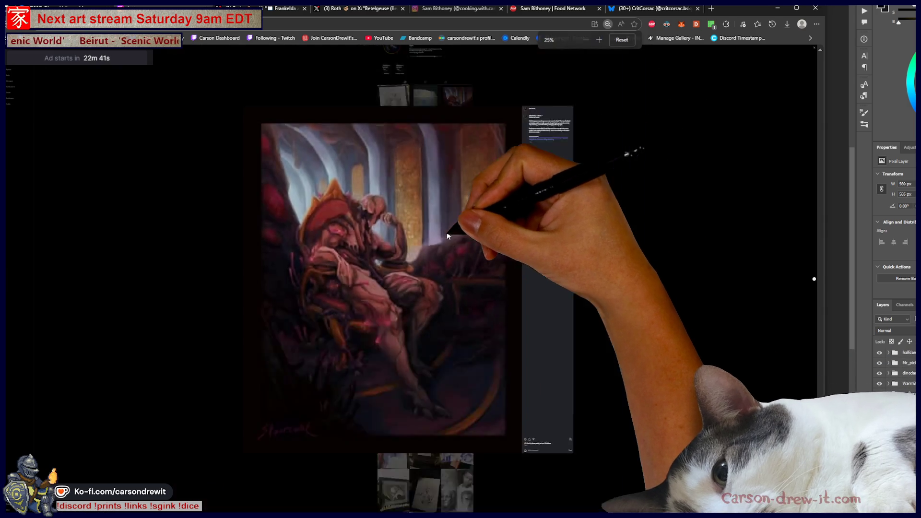
{"action": "key", "text": "ctrl+plus"}
{"action": "key", "text": "ctrl+plus"}
{"action": "key", "text": "ctrl+plus"}
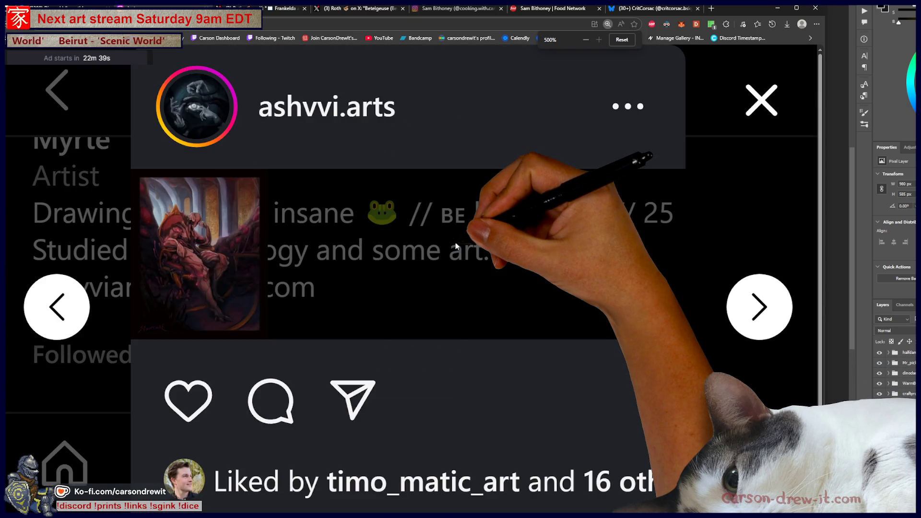
{"action": "key", "text": "ctrl+minus"}
{"action": "key", "text": "ctrl+minus"}
{"action": "key", "text": "ctrl+minus"}
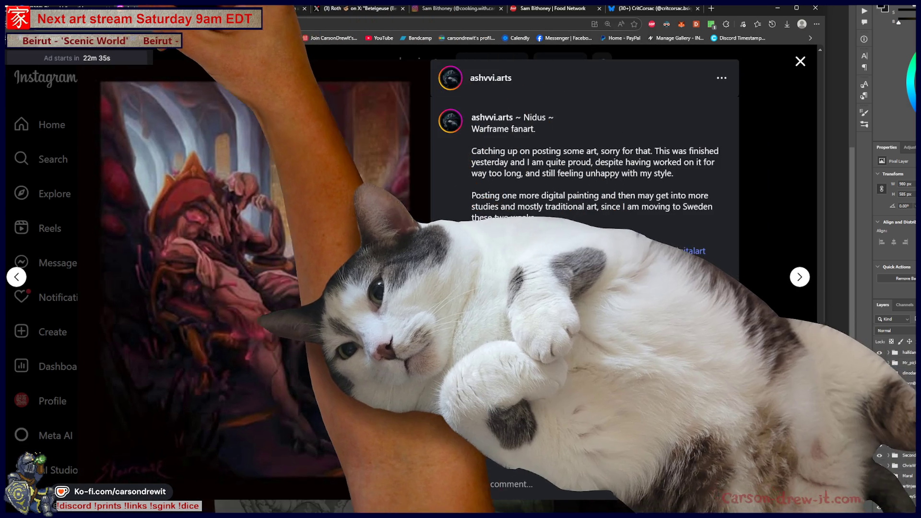
{"action": "left_click", "coordinate": [422, 263]}
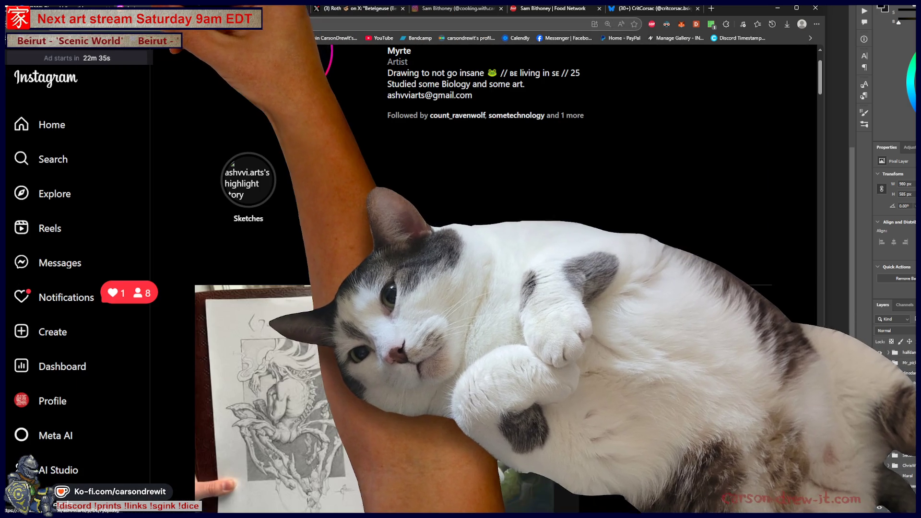
Open the Broodmother sketch post and view its second and third sketch images.
{"action": "left_click", "coordinate": [379, 295]}
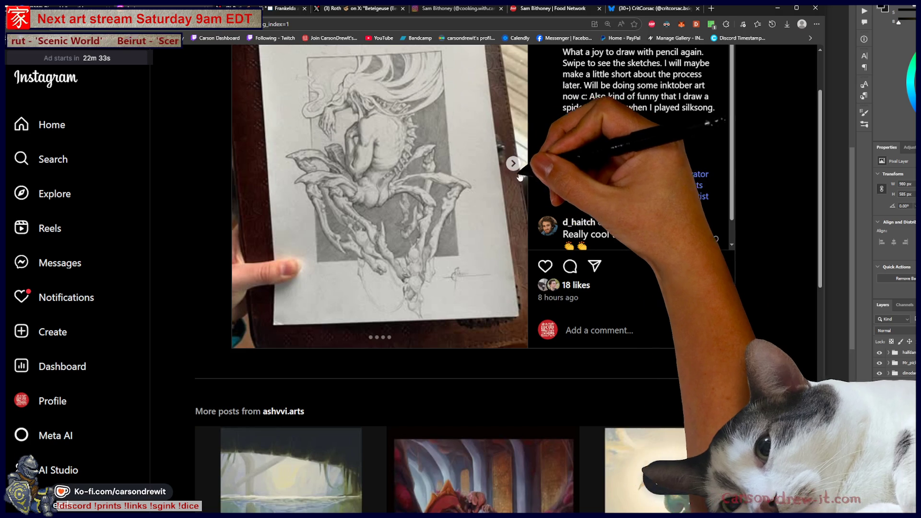
{"action": "scroll", "coordinate": [530, 243], "scroll_direction": "up", "scroll_amount": 1}
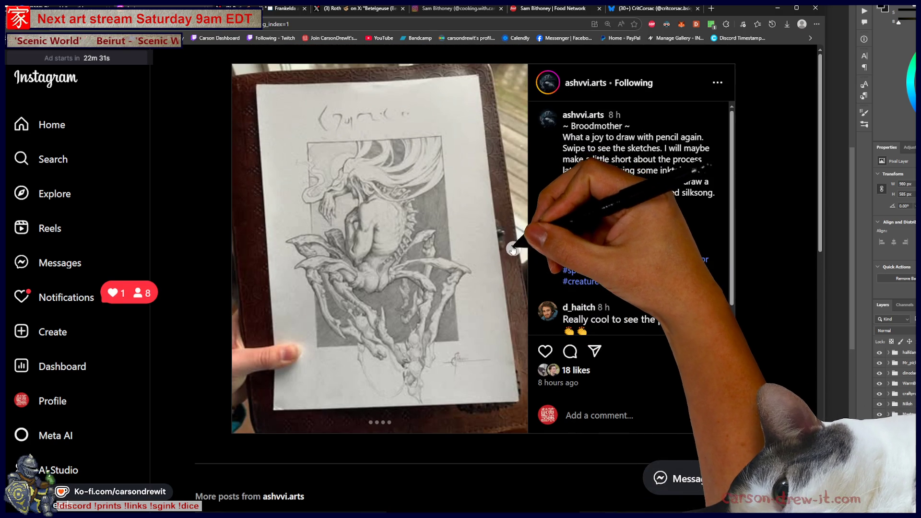
{"action": "left_click", "coordinate": [514, 249]}
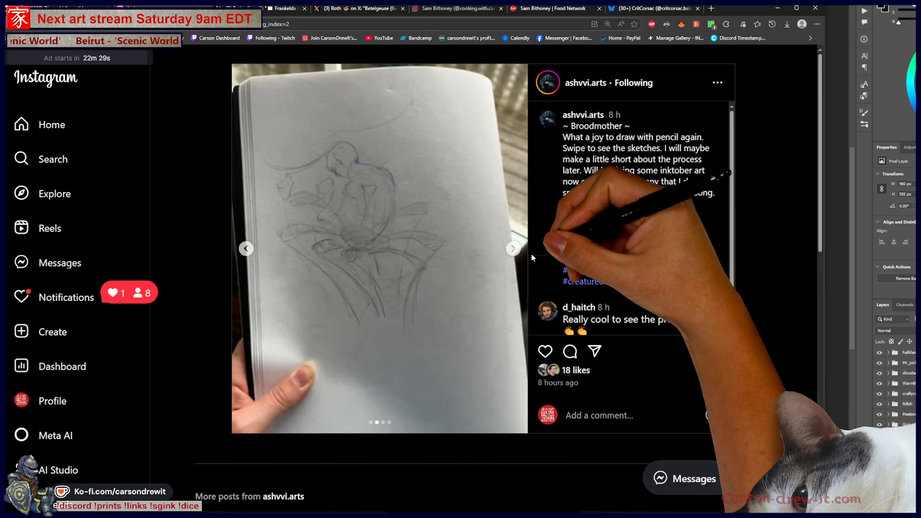
{"action": "left_click", "coordinate": [515, 250]}
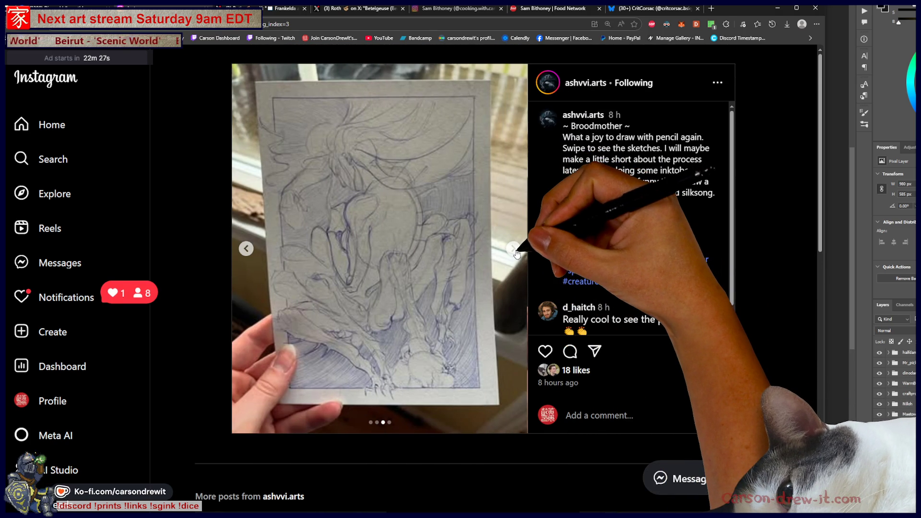
{"action": "scroll", "coordinate": [734, 279], "scroll_direction": "down", "scroll_amount": 3, "text": "ctrl"}
{"action": "scroll", "coordinate": [734, 279], "scroll_direction": "up", "scroll_amount": 6, "text": "ctrl"}
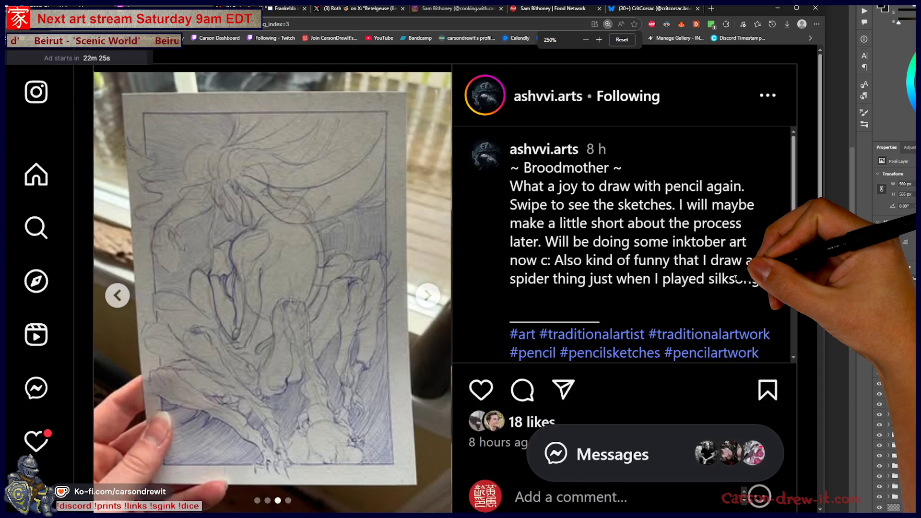
{"action": "scroll", "coordinate": [735, 278], "scroll_direction": "down", "scroll_amount": 4, "text": "ctrl"}
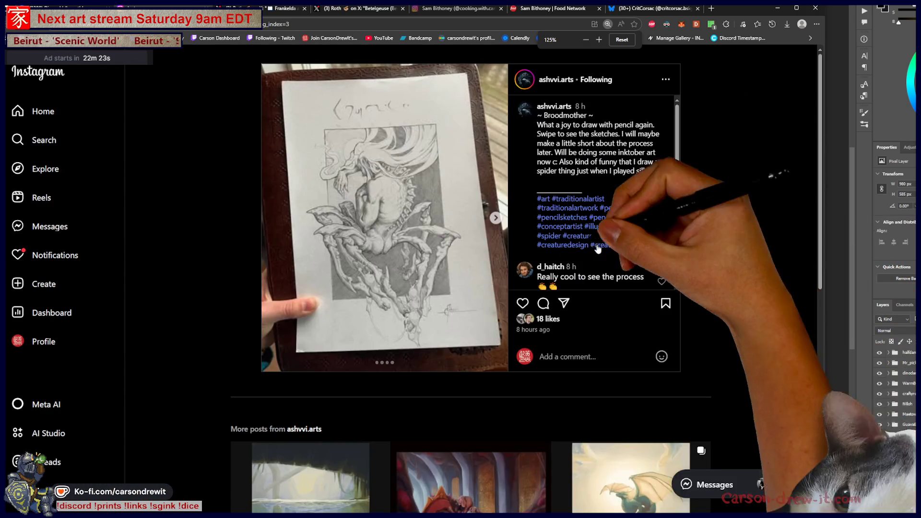
{"action": "scroll", "coordinate": [459, 194], "scroll_direction": "down", "scroll_amount": 3, "text": "ctrl"}
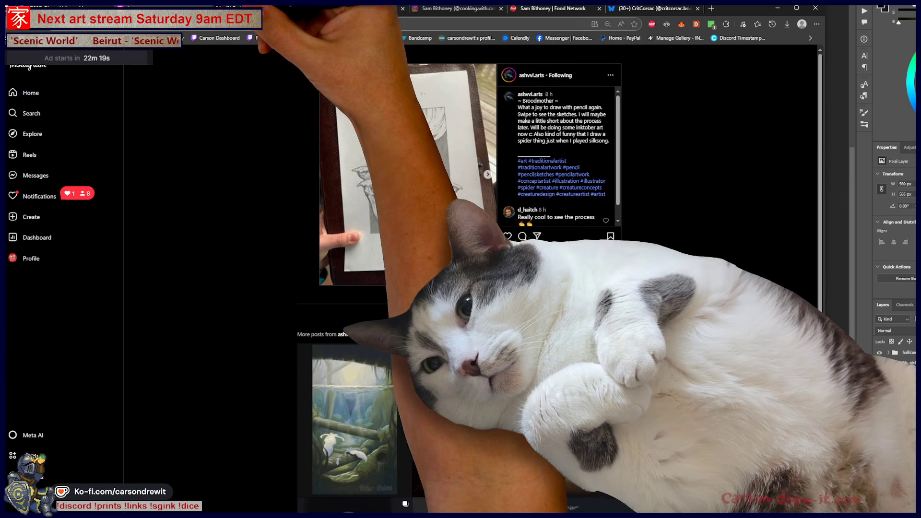
Reopen the Instagram post from the link shared in the Discord showcase channel.
{"action": "key", "text": "alt+Tab"}
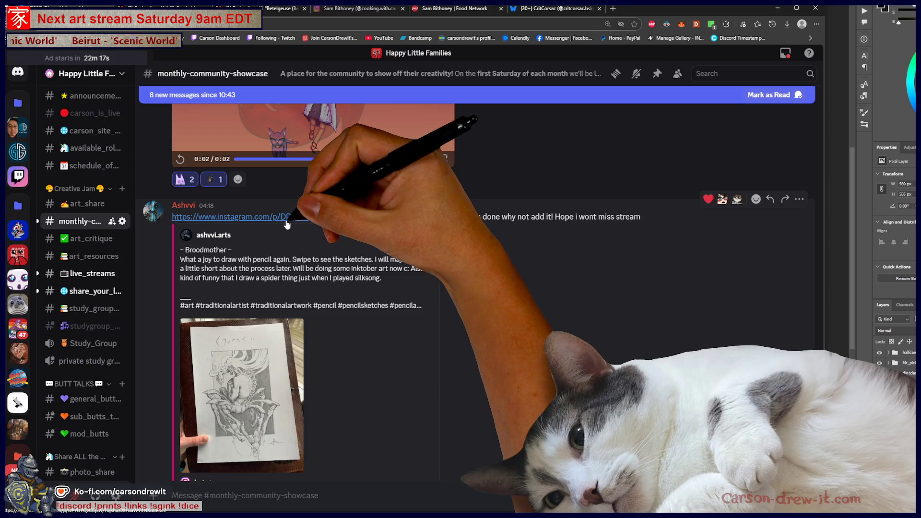
{"action": "left_click", "coordinate": [287, 217]}
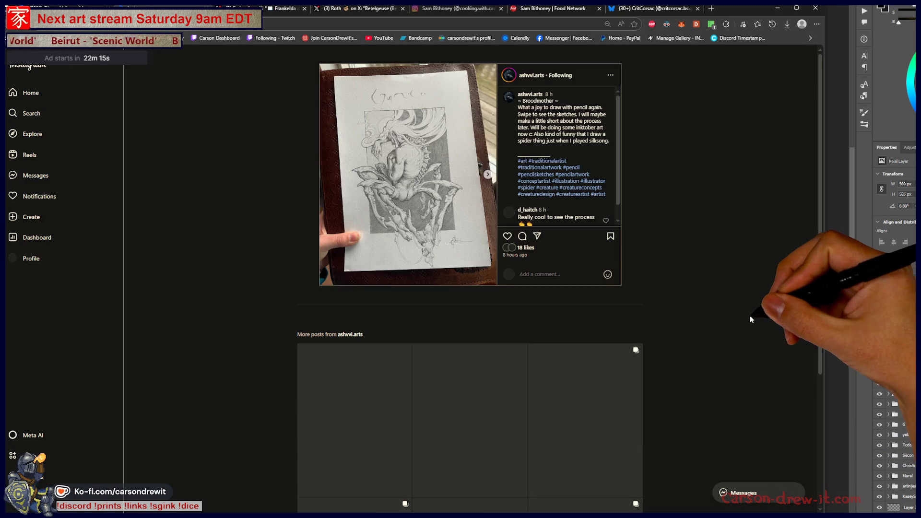
{"action": "scroll", "coordinate": [430, 185], "scroll_direction": "up", "scroll_amount": 5}
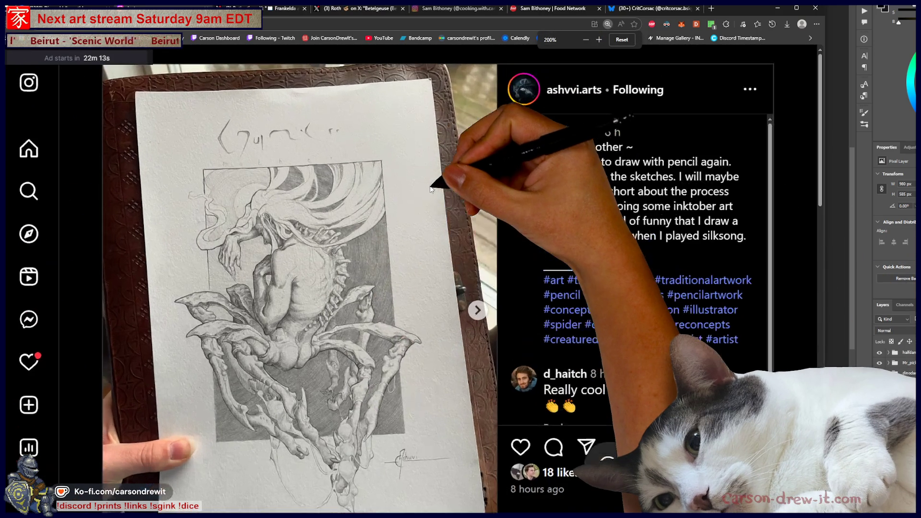
{"action": "scroll", "coordinate": [431, 189], "scroll_direction": "down", "scroll_amount": 2}
{"action": "scroll", "coordinate": [430, 189], "scroll_direction": "up", "scroll_amount": 3}
{"action": "scroll", "coordinate": [430, 189], "scroll_direction": "down", "scroll_amount": 1}
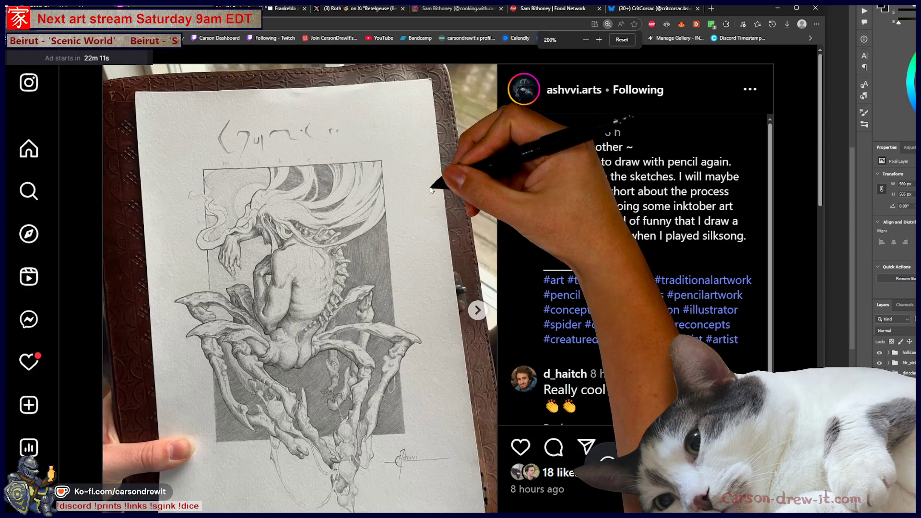
View the sketchbook page, return to the finished drawing, and dismiss the notifications.
{"action": "left_click", "coordinate": [479, 312]}
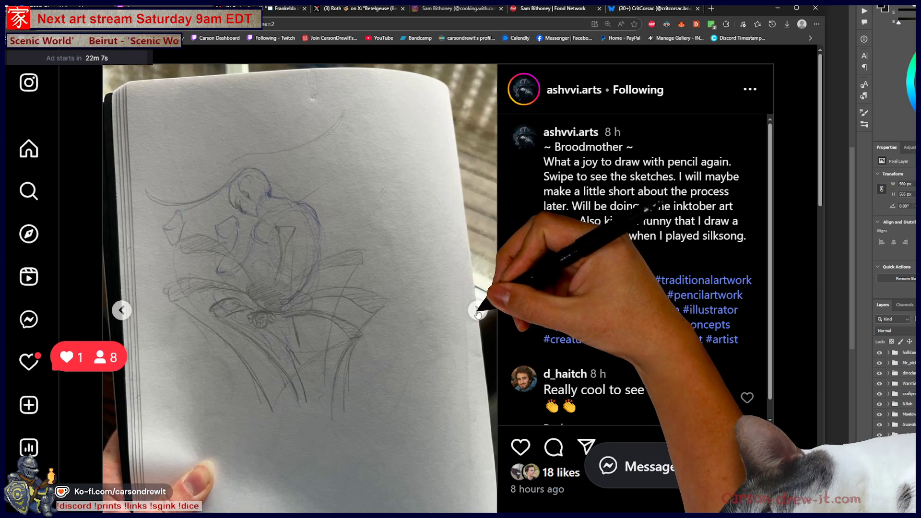
{"action": "left_click", "coordinate": [122, 310]}
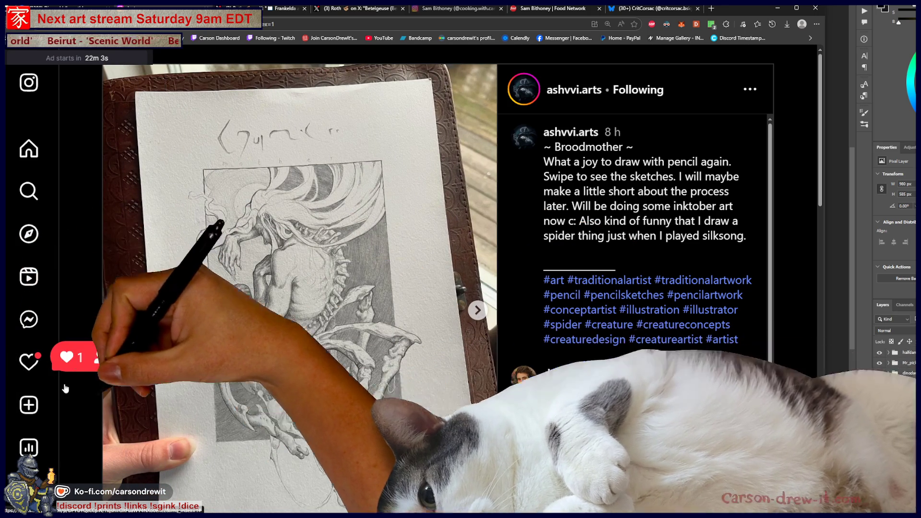
{"action": "left_click", "coordinate": [95, 356]}
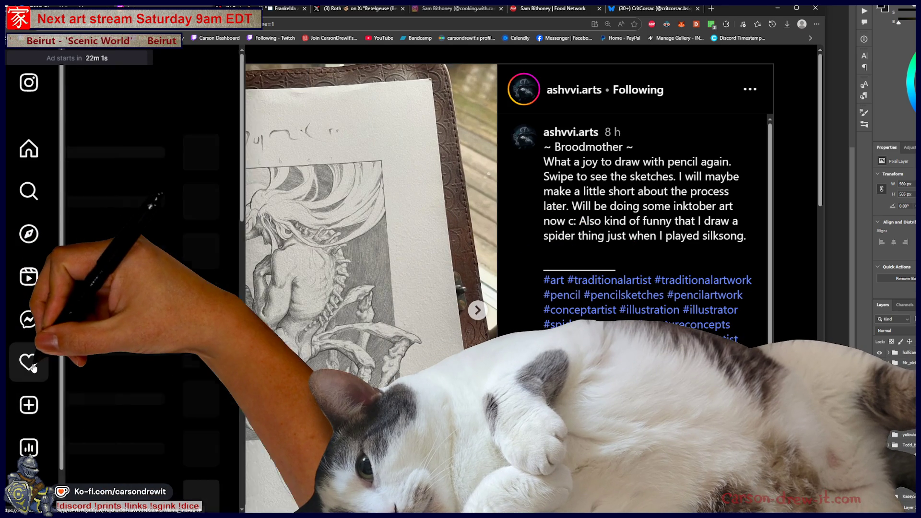
{"action": "left_click", "coordinate": [455, 376]}
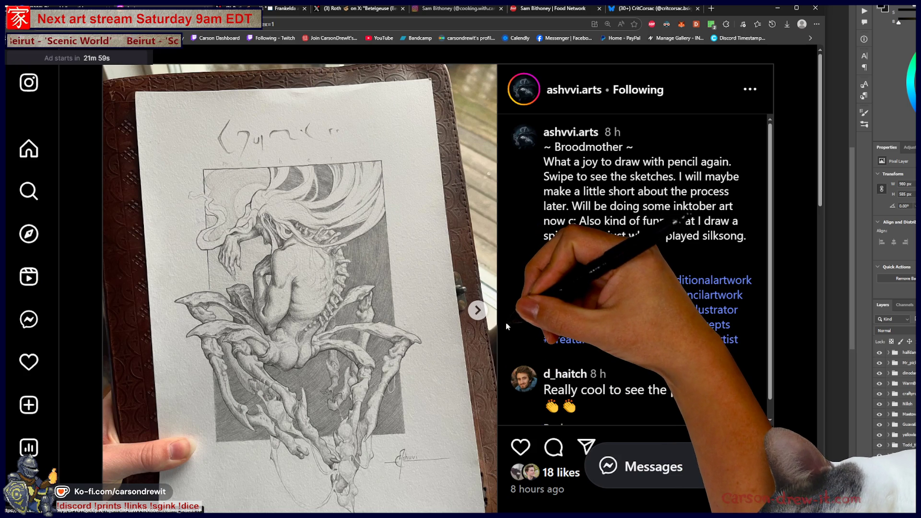
Like the Broodmother pencil drawing, taking it to 19 likes.
{"action": "scroll", "coordinate": [459, 268], "scroll_direction": "down", "scroll_amount": 1}
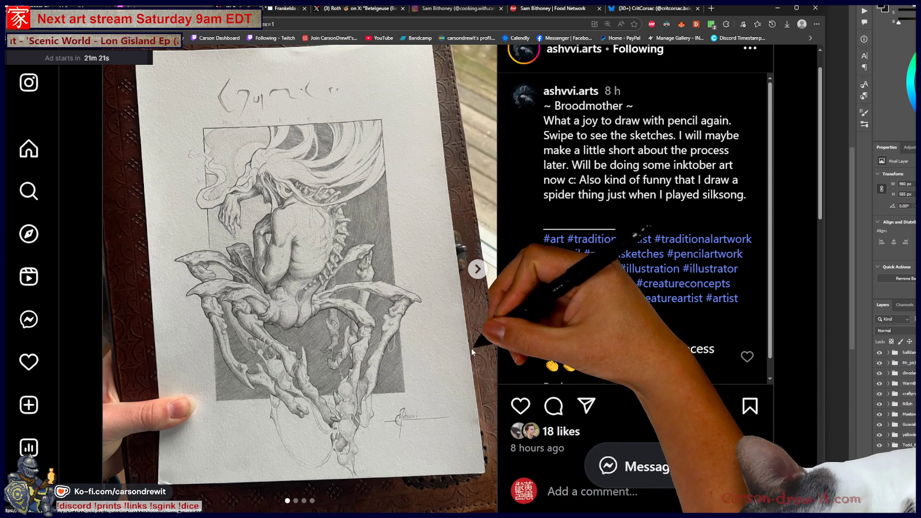
{"action": "left_click", "coordinate": [521, 406]}
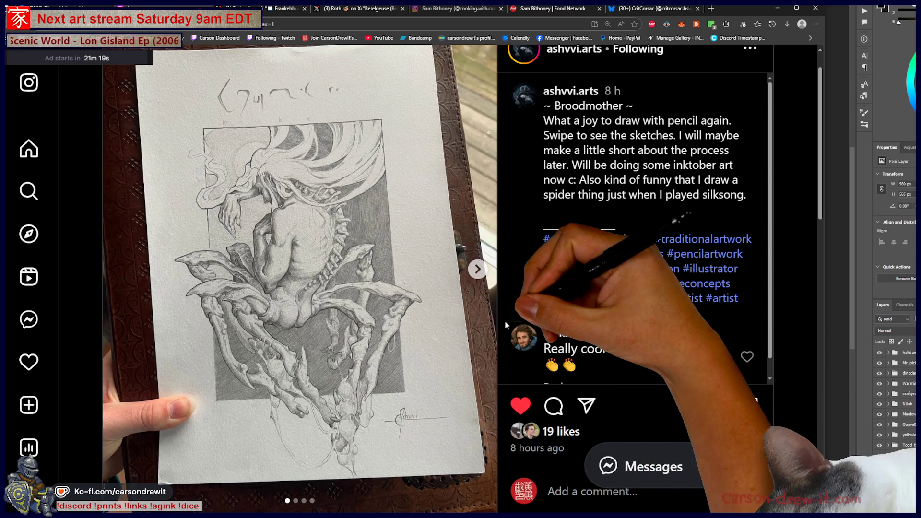